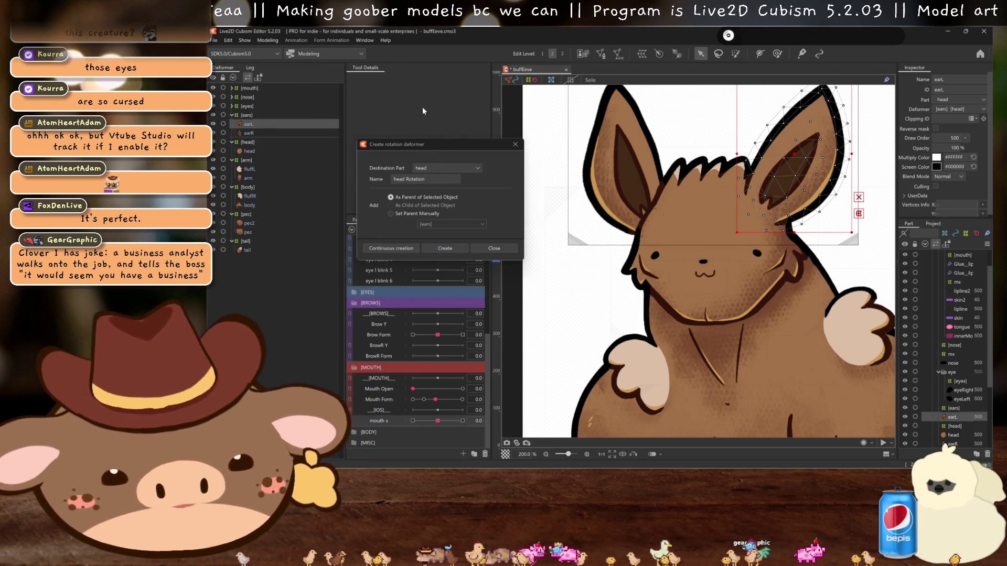
- Create a rotation deformer as the ear's parent and rename it earL
click(440, 249)
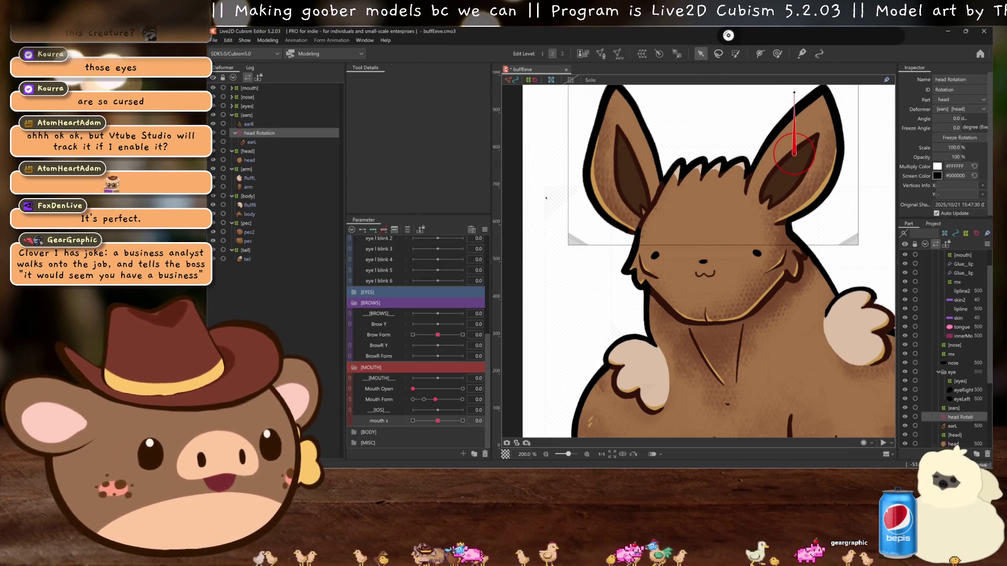
double_click(949, 79)
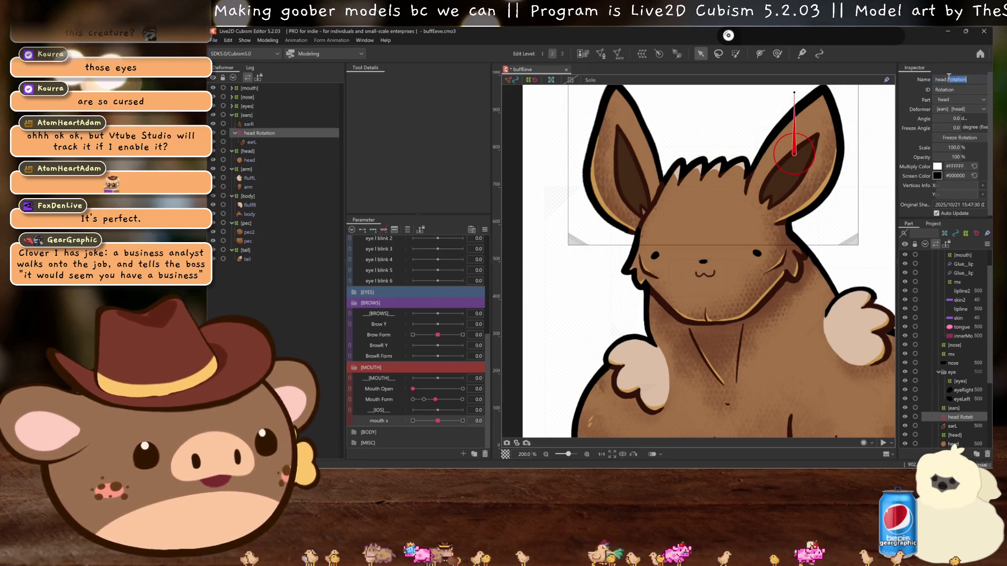
text(ear)
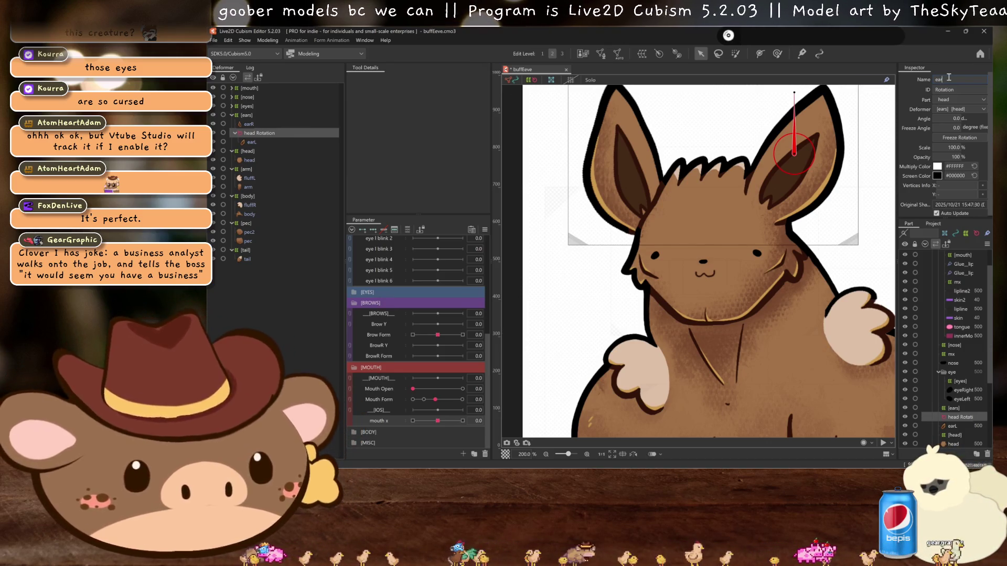
text(L)
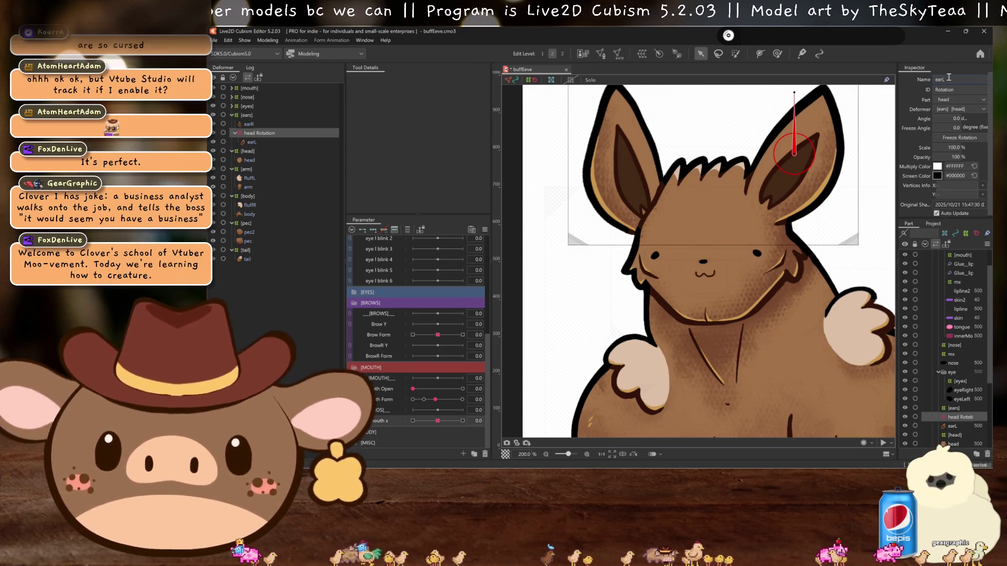
key(Return)
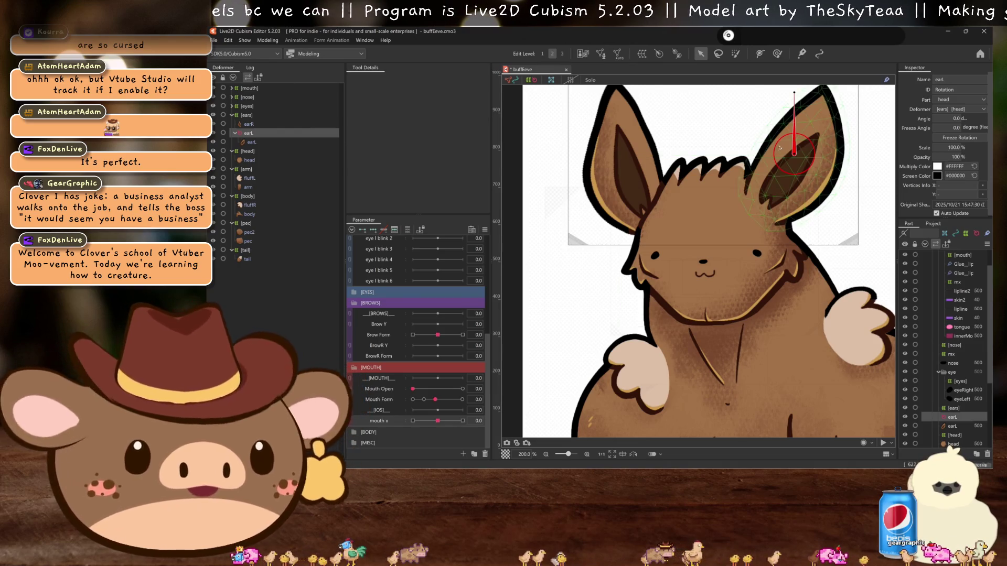
- Move the earL pivot down to the ear base and tilt it to 33°
drag(795, 153, 762, 207)
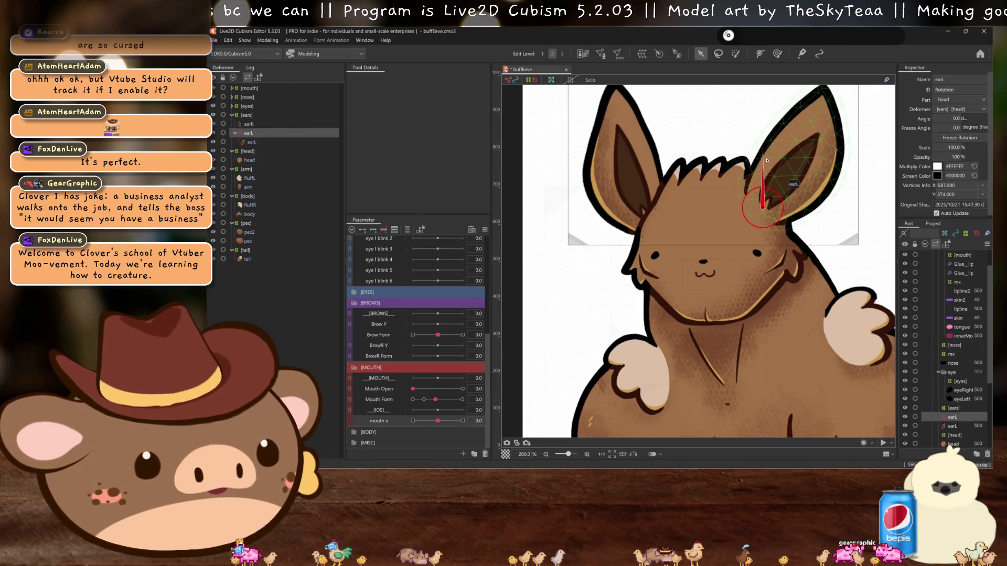
drag(762, 149, 796, 155)
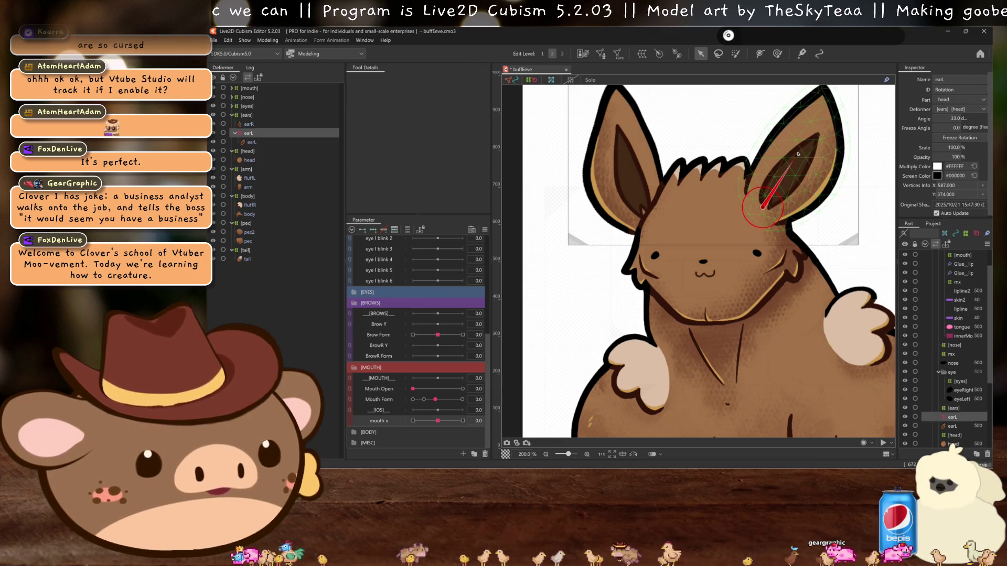
scroll(360, 291, up, 6)
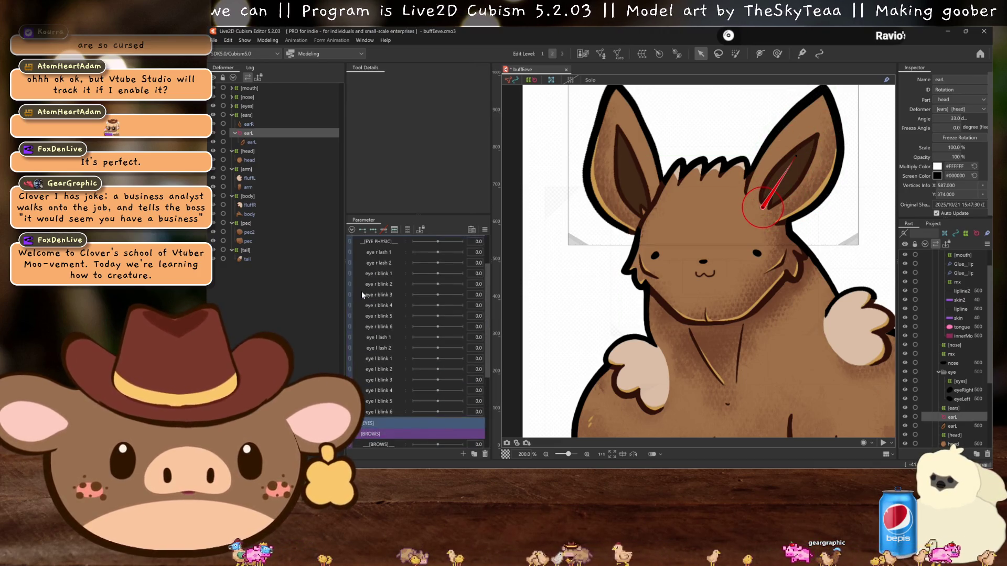
- Delete the [EYE PHYSICS] parameter group along with its children
right_click(415, 284)
click(442, 329)
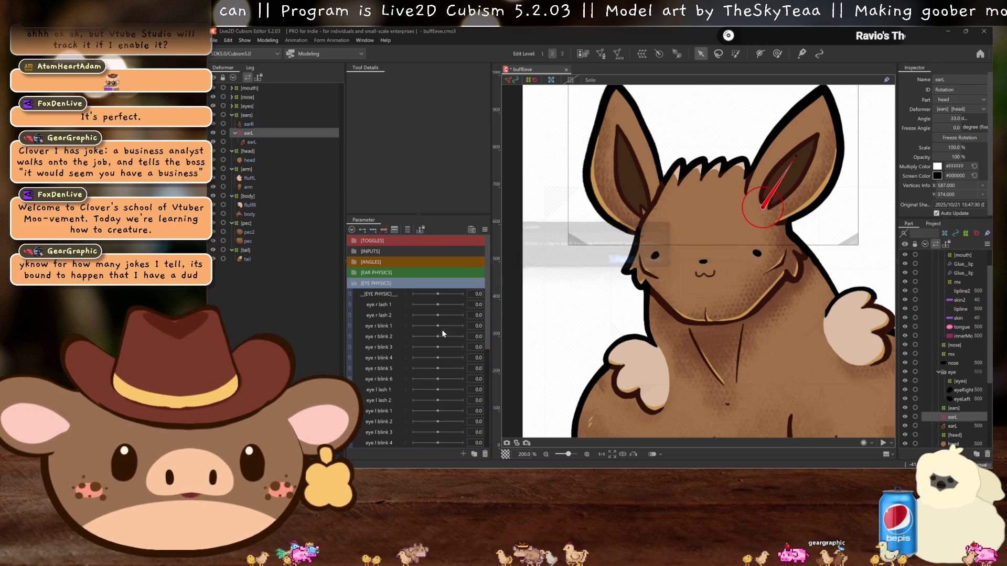
click(629, 262)
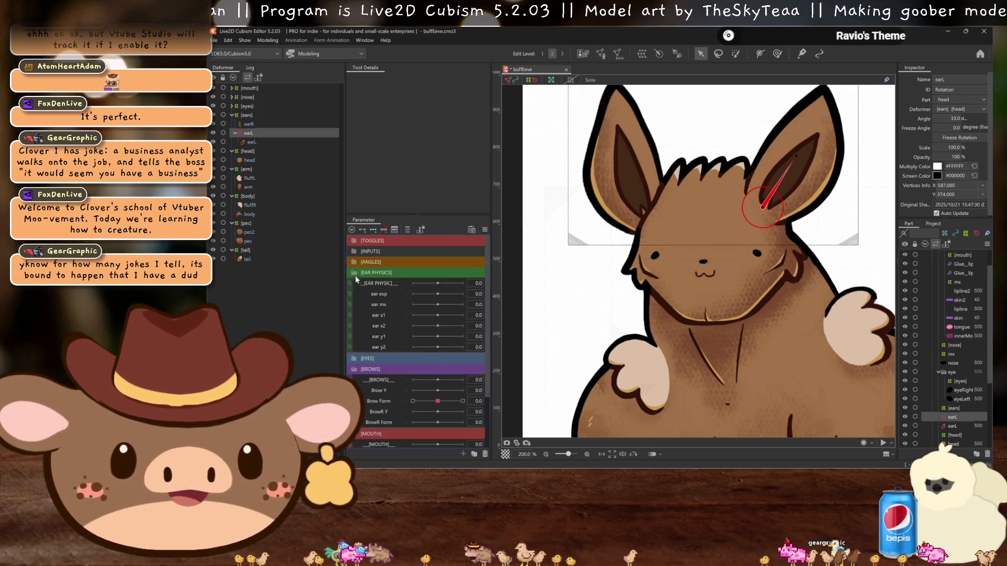
- Confirm the −30 to 30 range, default 0, for ear exp, [EAR PHYSIC] and ear x1
double_click(369, 295)
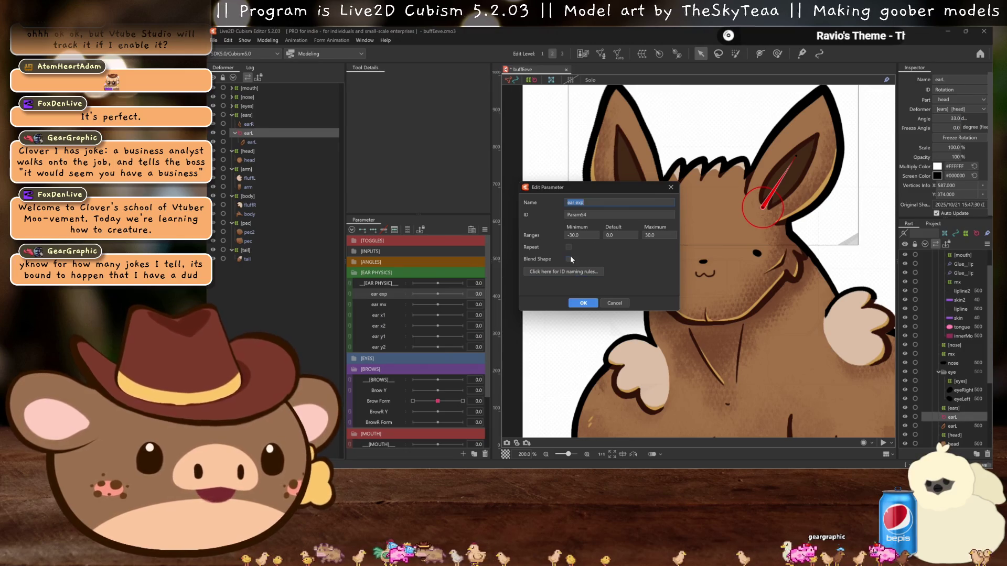
click(581, 303)
right_click(389, 284)
click(395, 288)
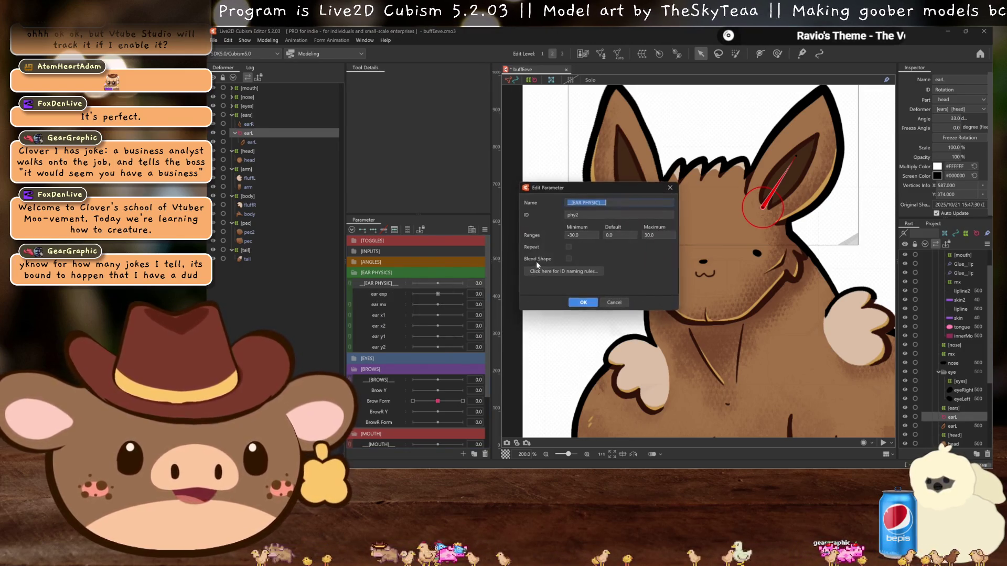
click(583, 303)
right_click(379, 316)
click(433, 323)
click(583, 303)
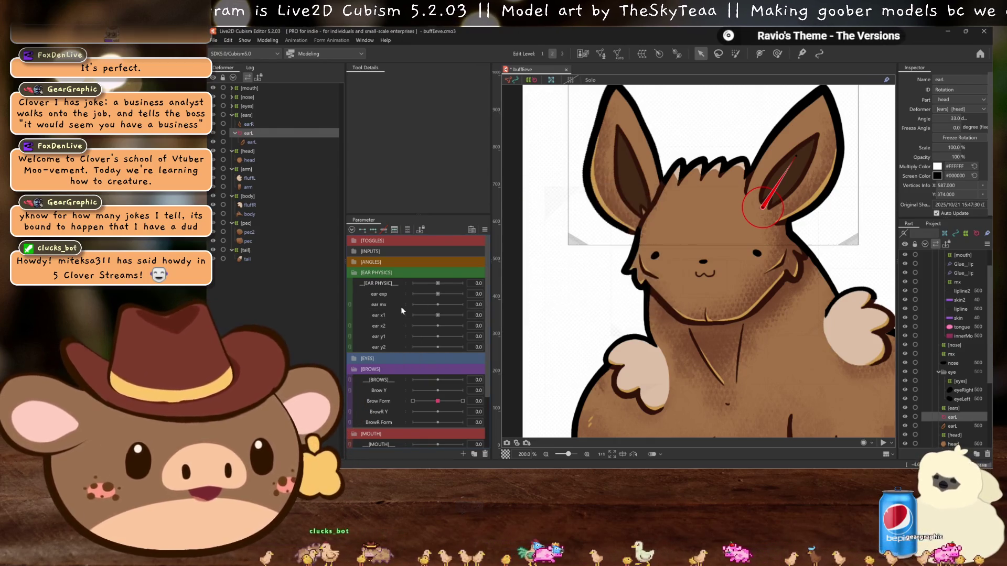
right_click(376, 316)
right_click(381, 305)
- Confirm the −30 to 30 range, default 0, for ear mx, ear x2, ear y1 and ear y2
right_click(382, 304)
click(405, 307)
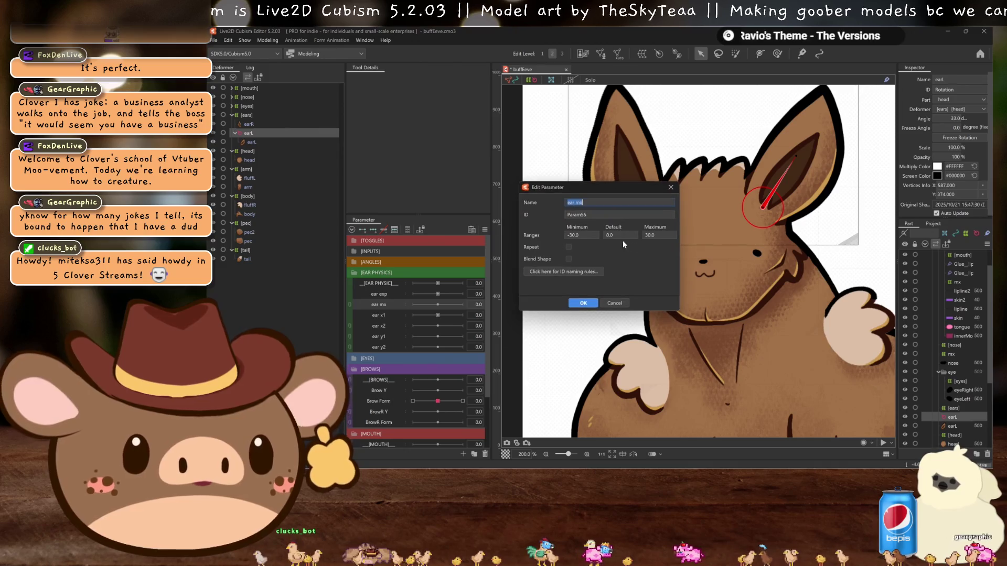
click(582, 303)
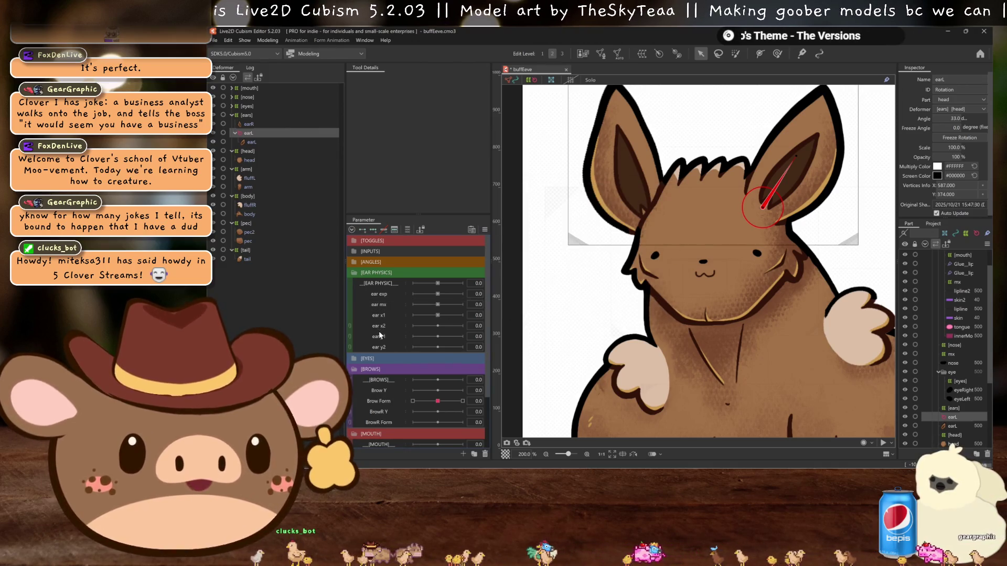
right_click(382, 329)
click(408, 333)
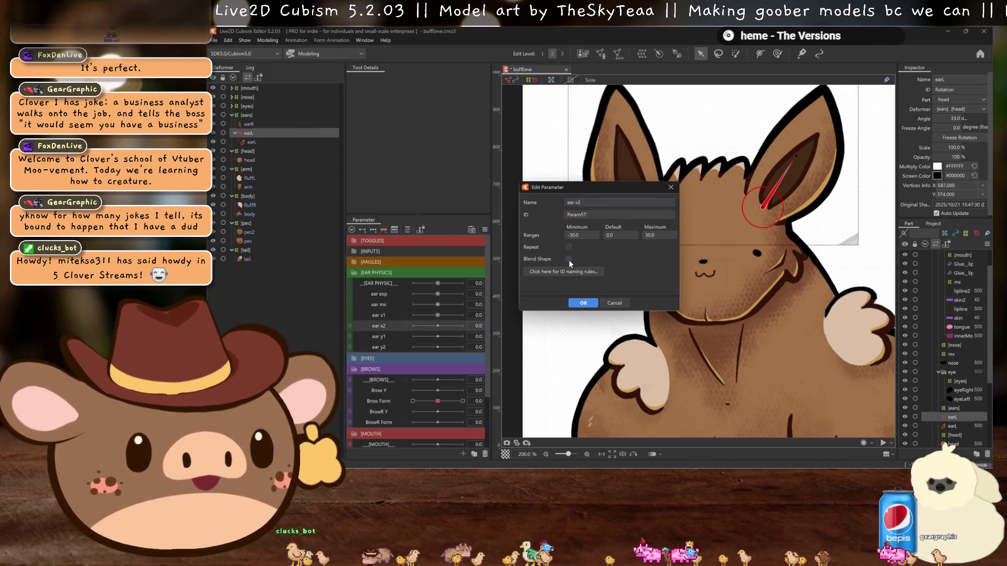
click(583, 303)
right_click(376, 336)
click(403, 342)
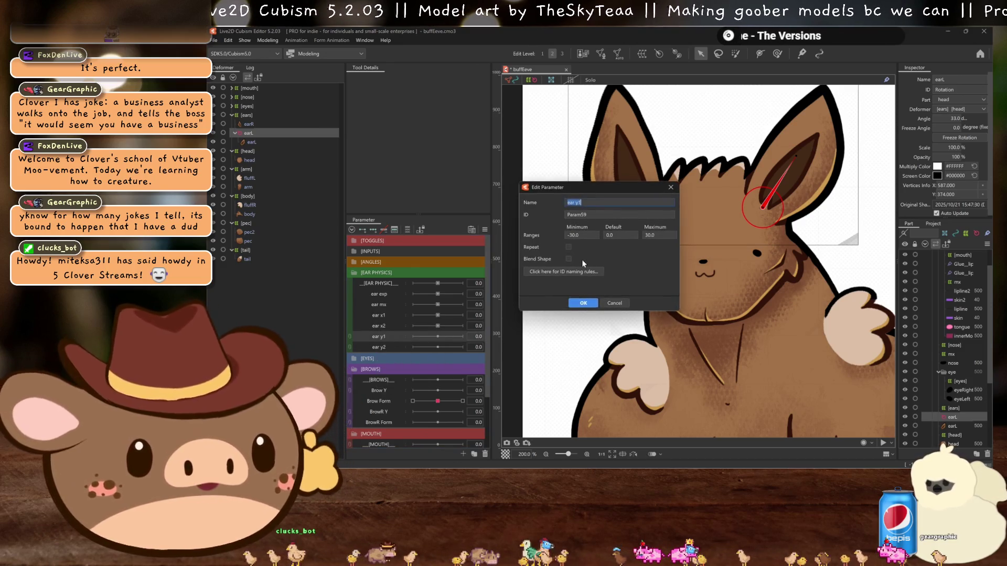
click(583, 303)
right_click(392, 348)
click(419, 355)
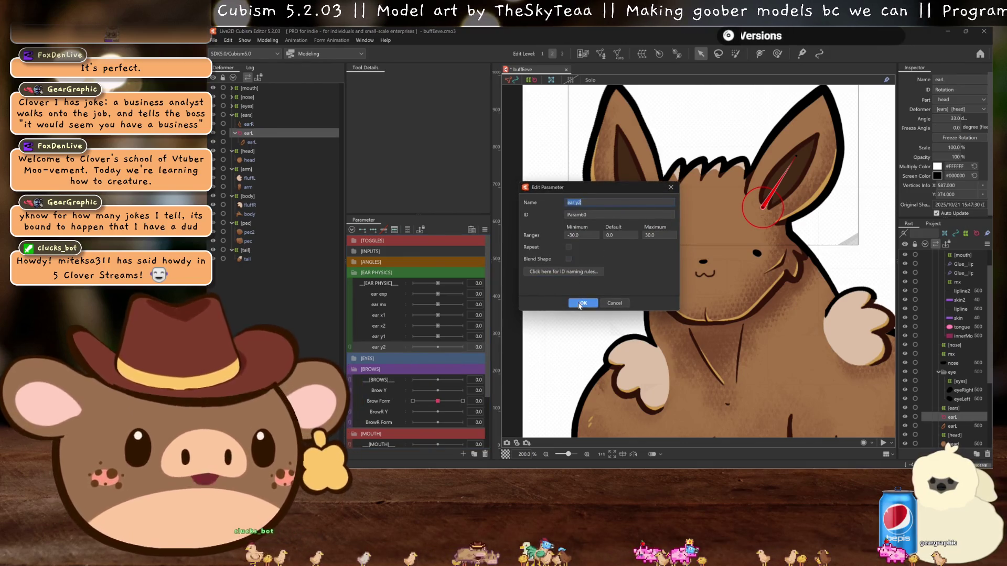
click(579, 303)
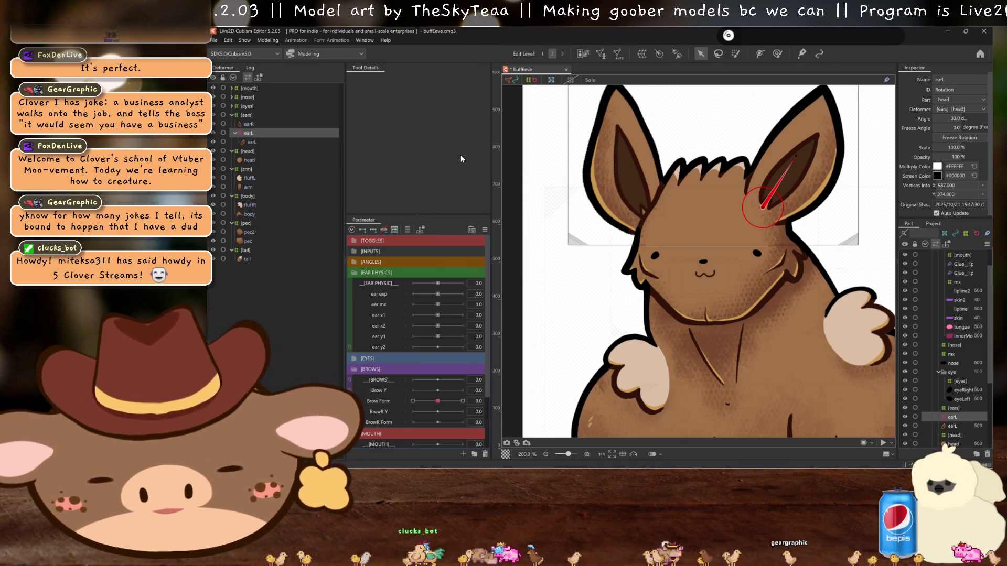
- Add three ear exp keys to earL and set −15° at −30, mirrored onto the 30 key
click(369, 227)
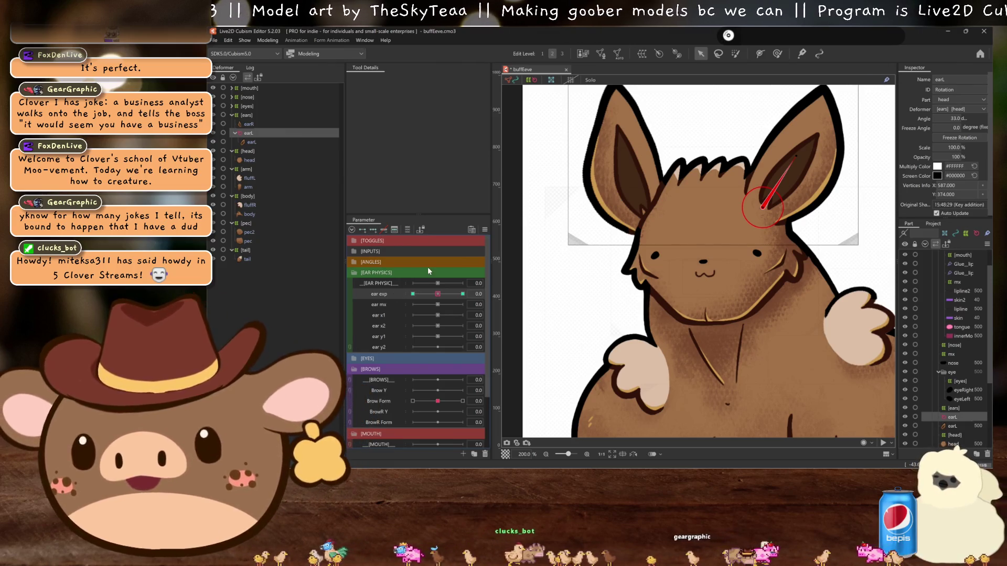
click(412, 294)
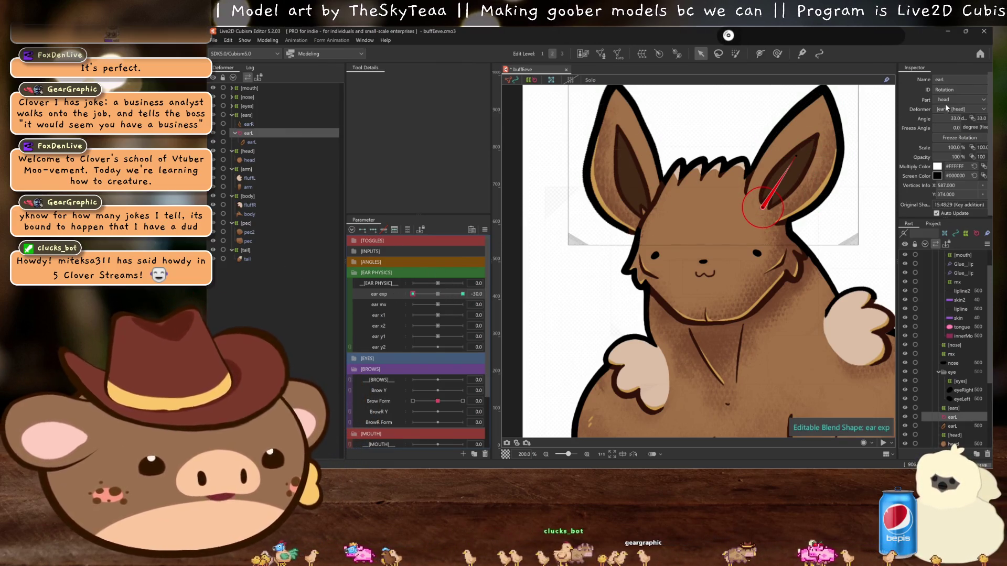
click(944, 137)
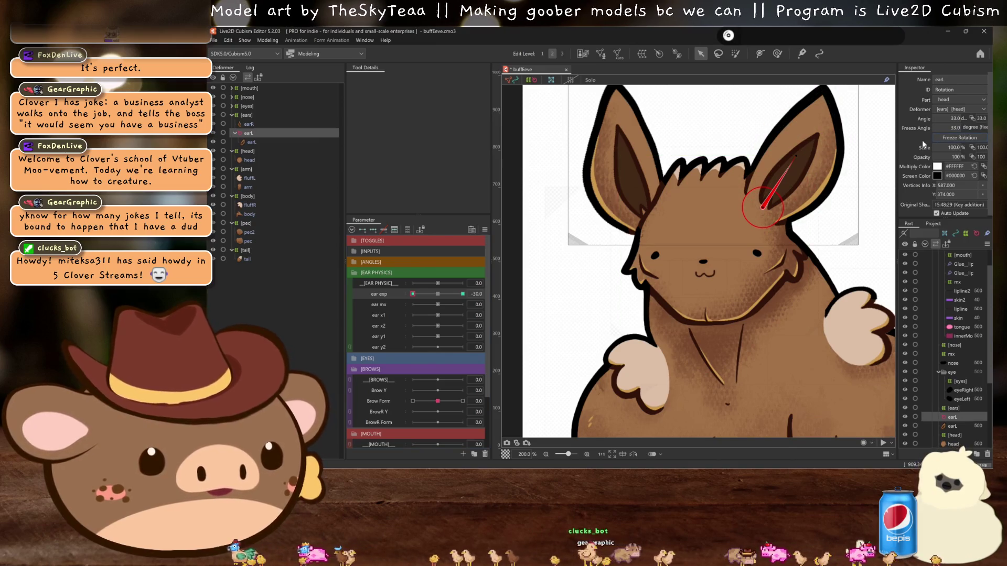
click(437, 294)
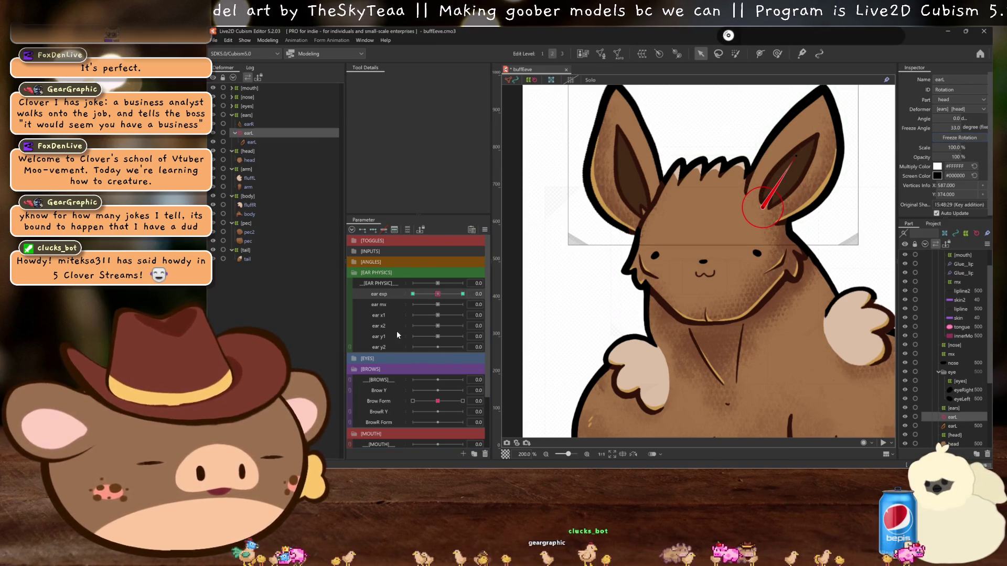
click(413, 294)
drag(782, 169, 782, 149)
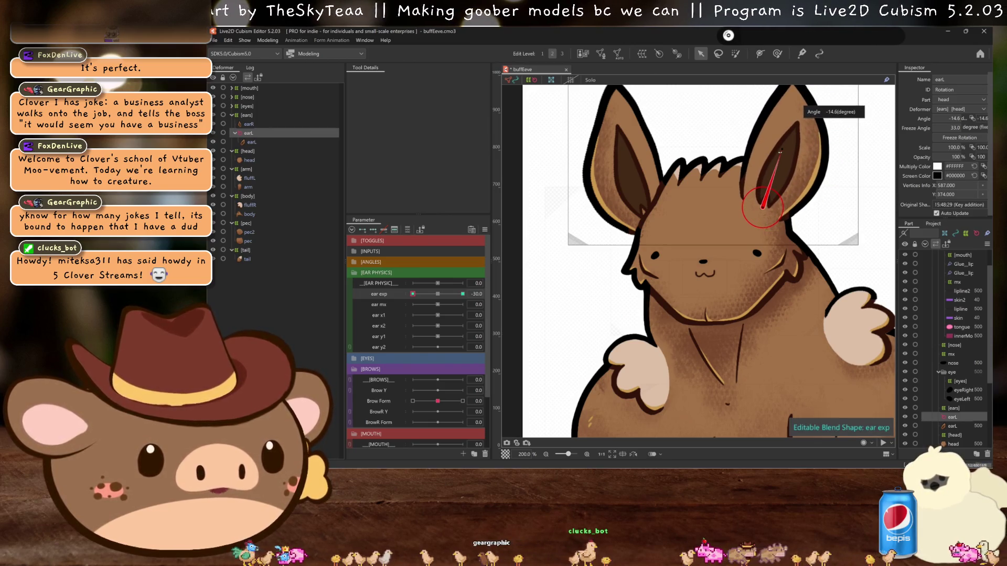
drag(955, 112, 956, 117)
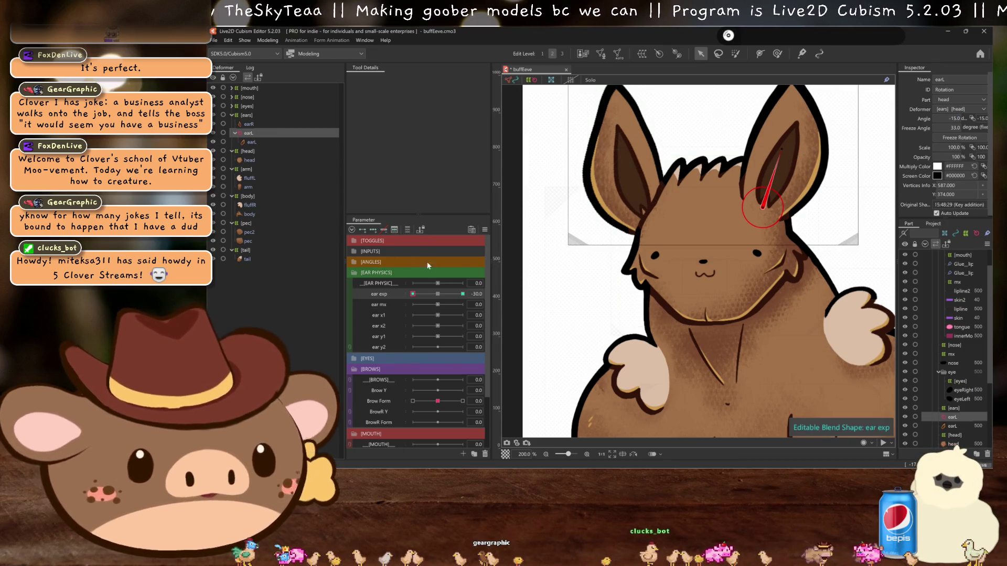
key(ctrl+shift+m)
click(584, 332)
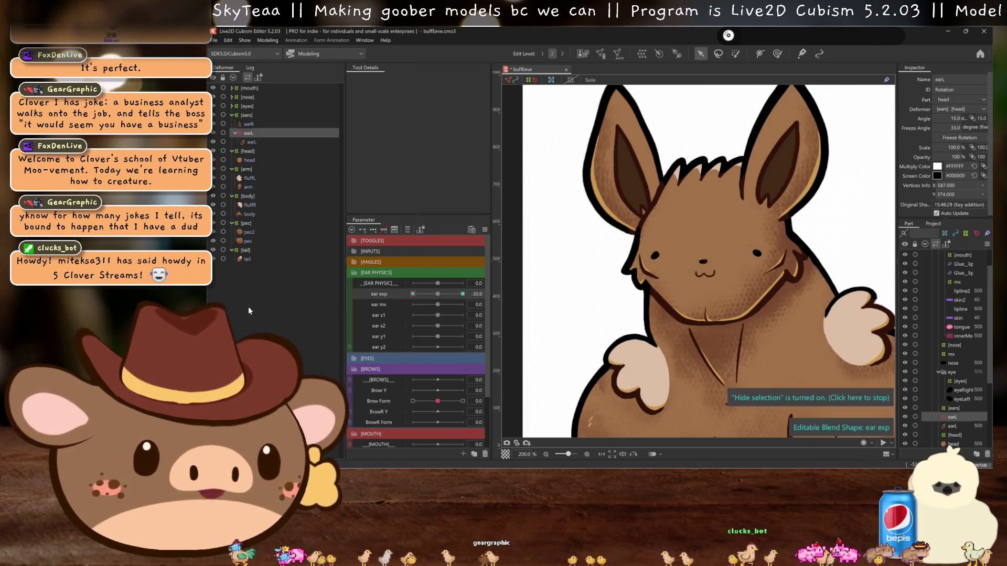
drag(463, 294, 437, 294)
- Key earL on ear mx with the −15° tilt mirrored across its −30 and 30 keys
click(379, 305)
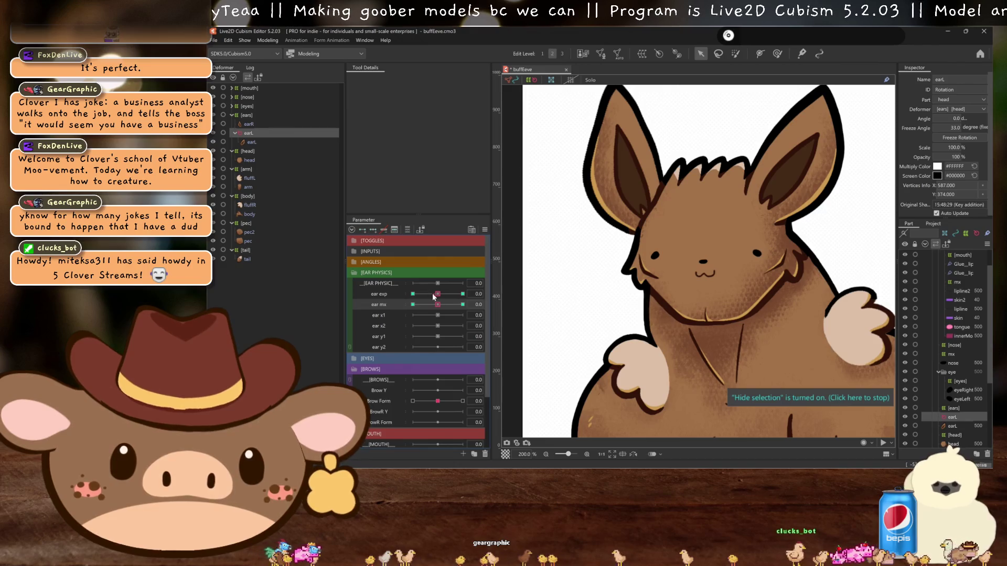
click(437, 294)
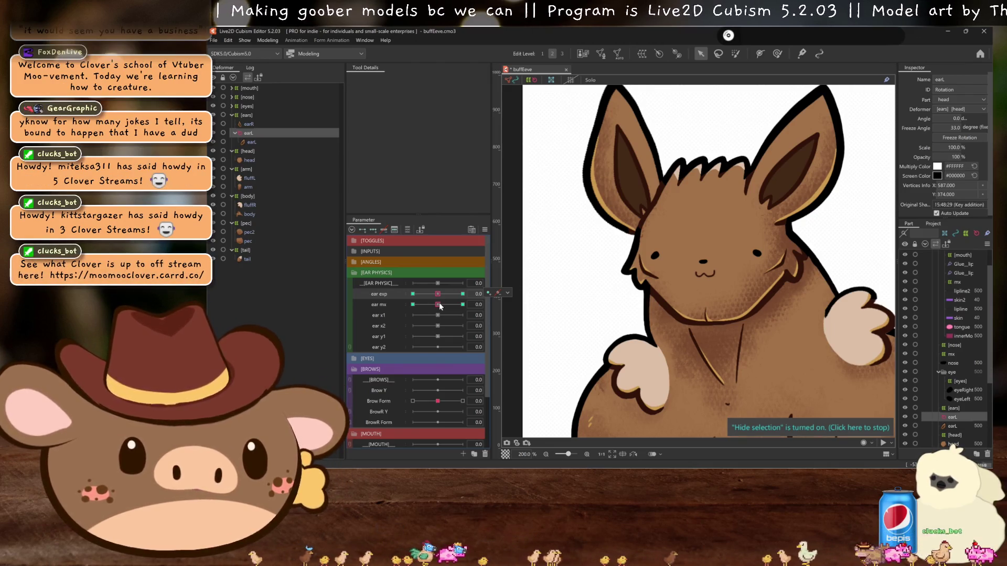
drag(439, 305, 465, 287)
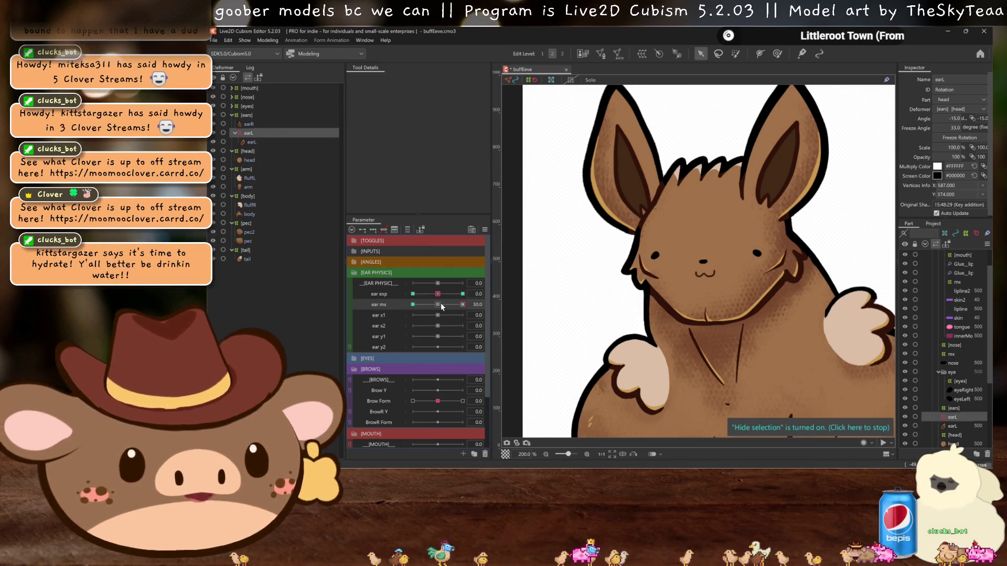
drag(440, 303, 413, 304)
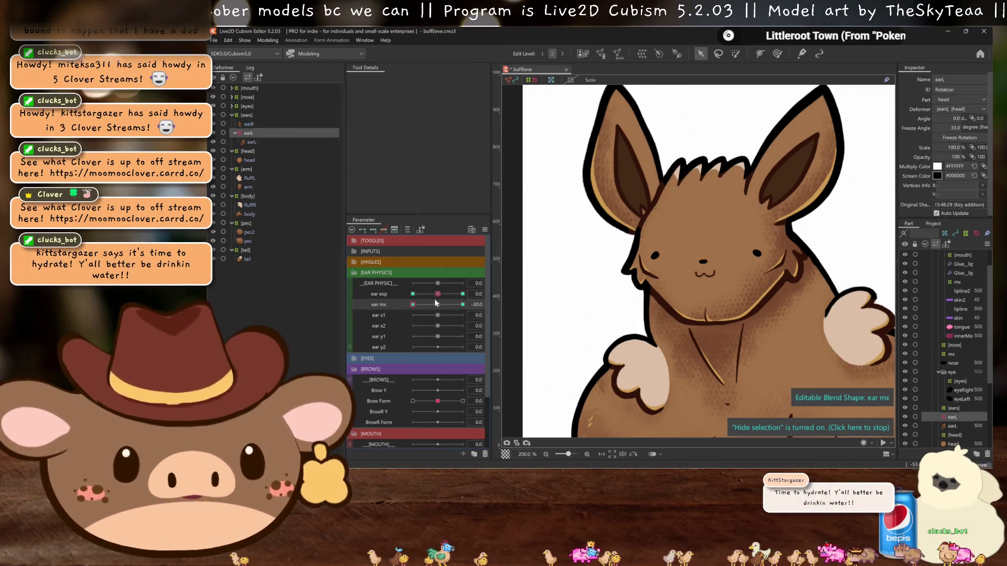
key(ctrl+v)
click(583, 333)
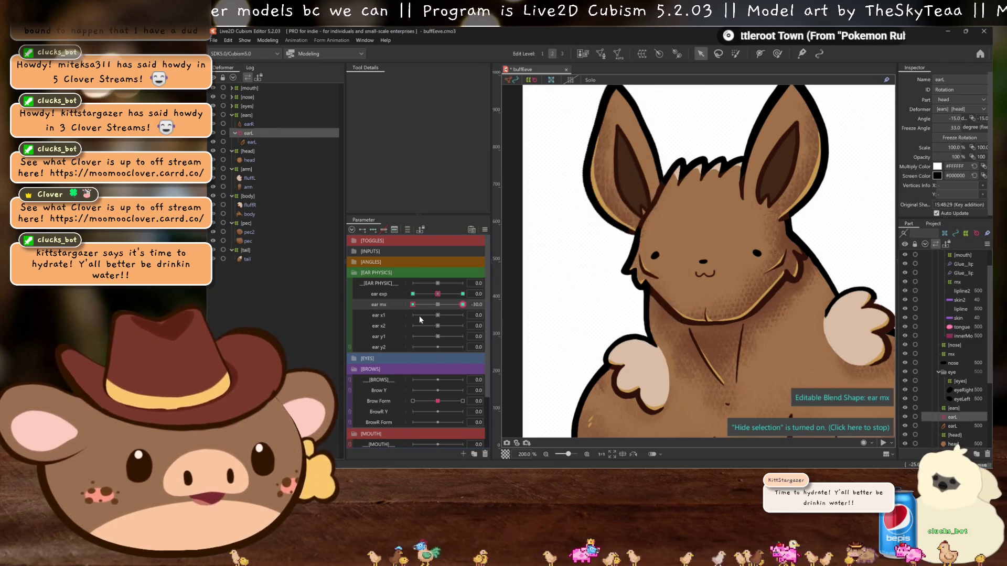
- Check the ear at ear mx 30 and ear exp −30, then reset both to 0
click(463, 304)
click(413, 293)
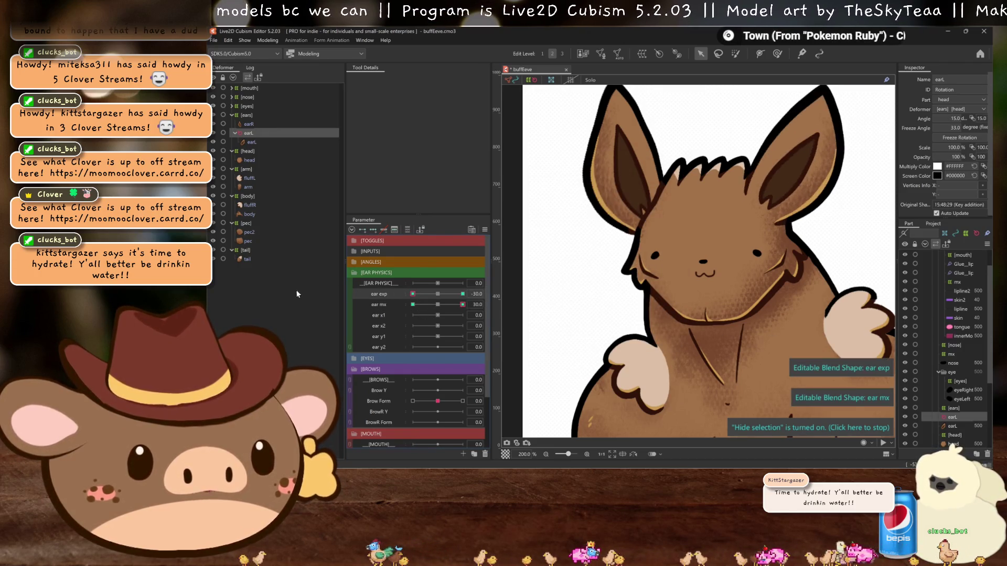
click(438, 294)
click(435, 304)
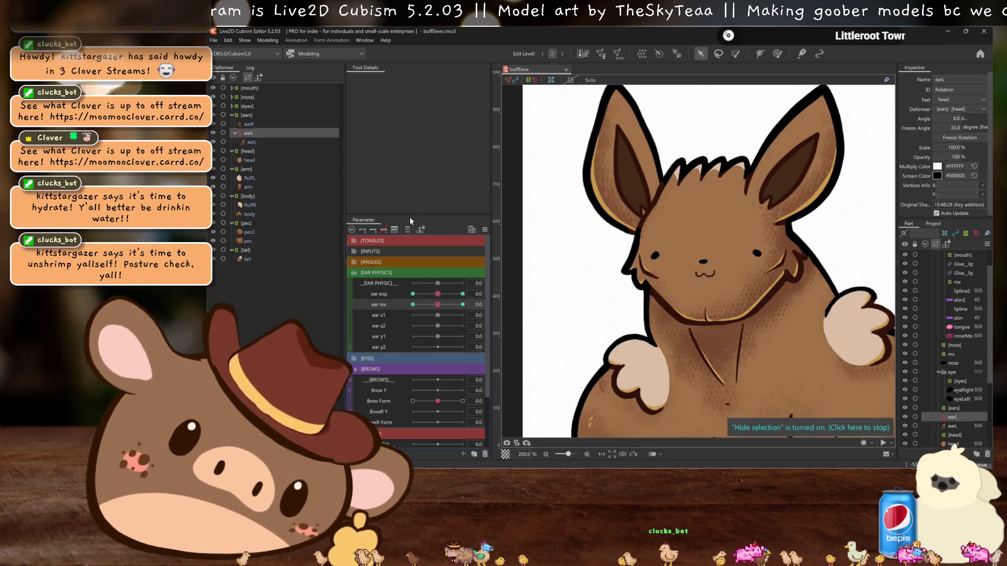
- Select the left ear art mesh on the canvas
click(252, 142)
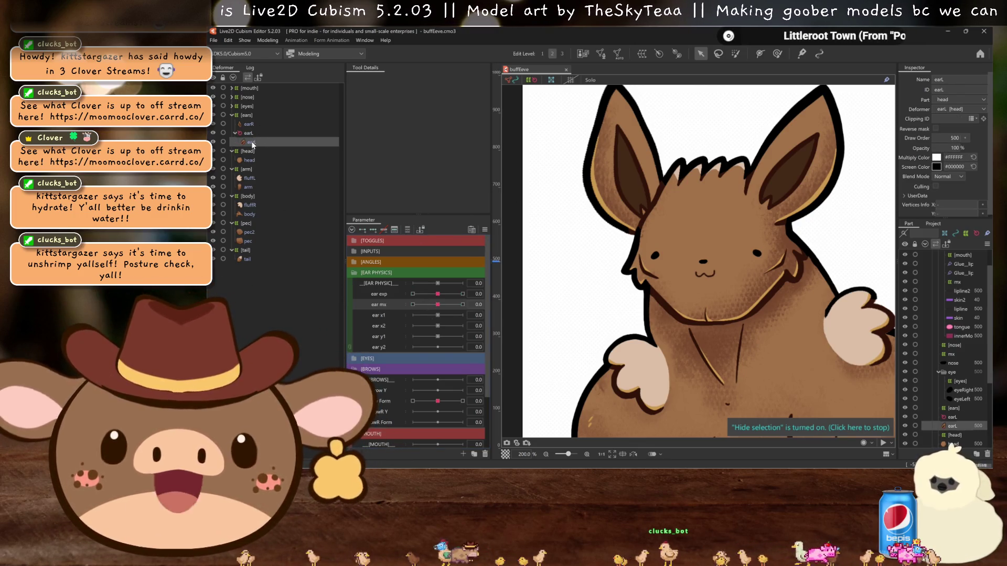
- Create a warp deformer named exp around the left ear
click(643, 54)
triple_click(410, 97)
text(exp)
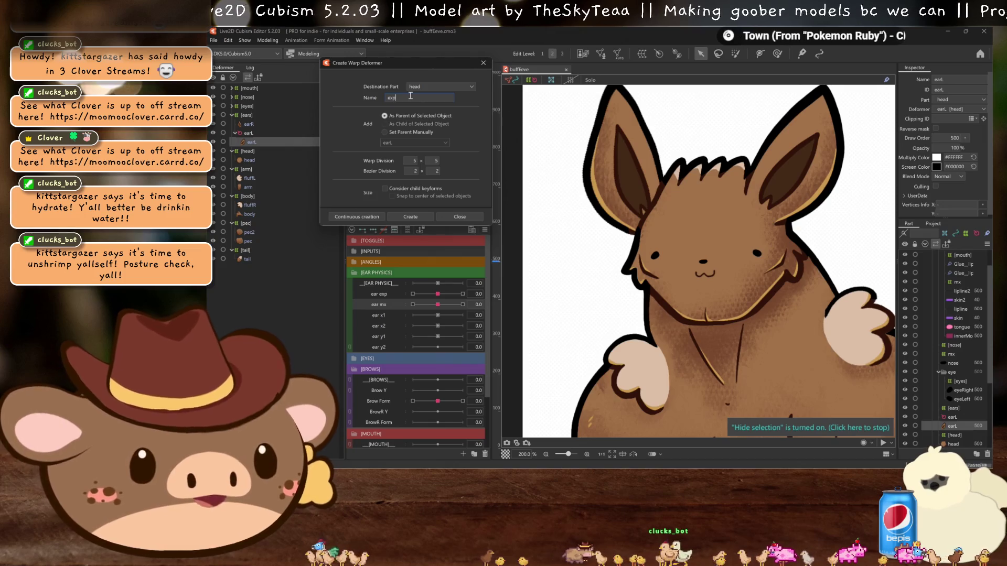
click(410, 216)
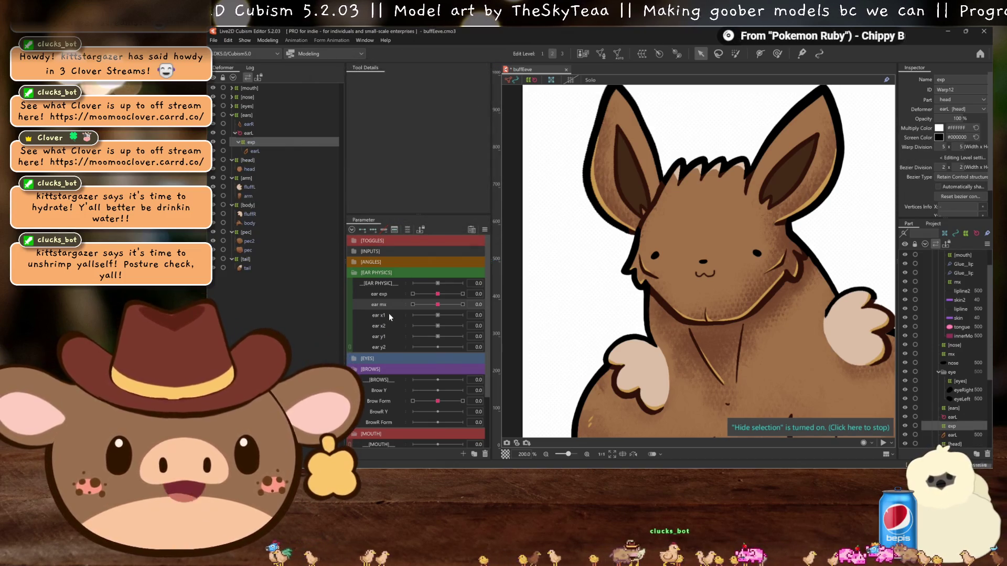
- At ear exp's +30 key, give the exp warp deformer 20 divisions
click(385, 294)
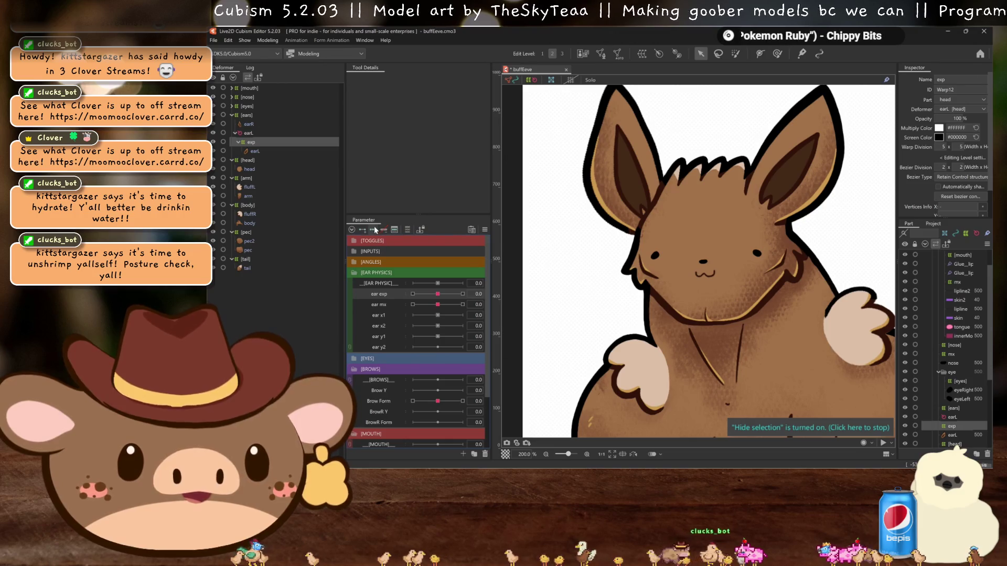
click(463, 293)
scroll(762, 217, up, 2)
scroll(832, 188, right, 2)
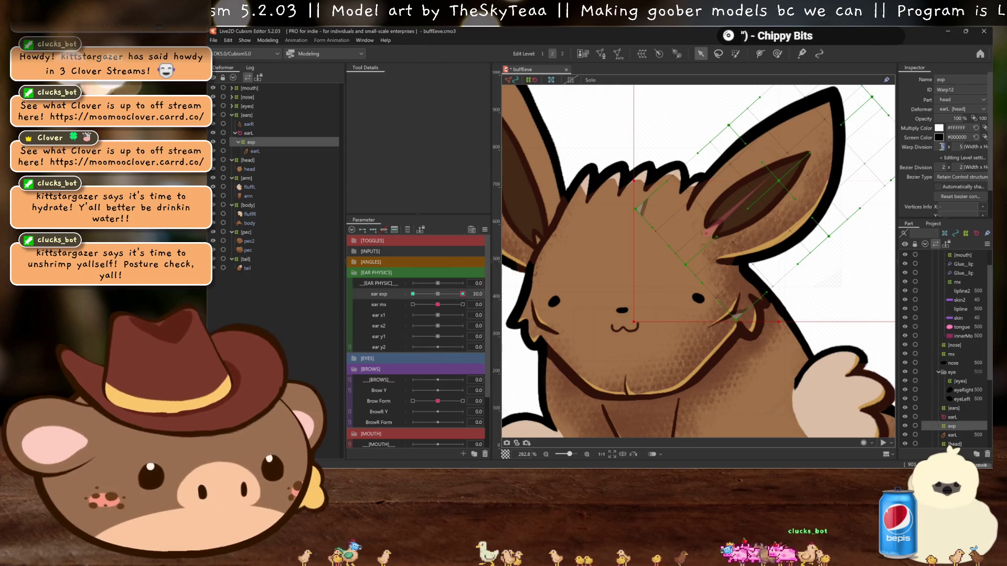
text(20)
key(Return)
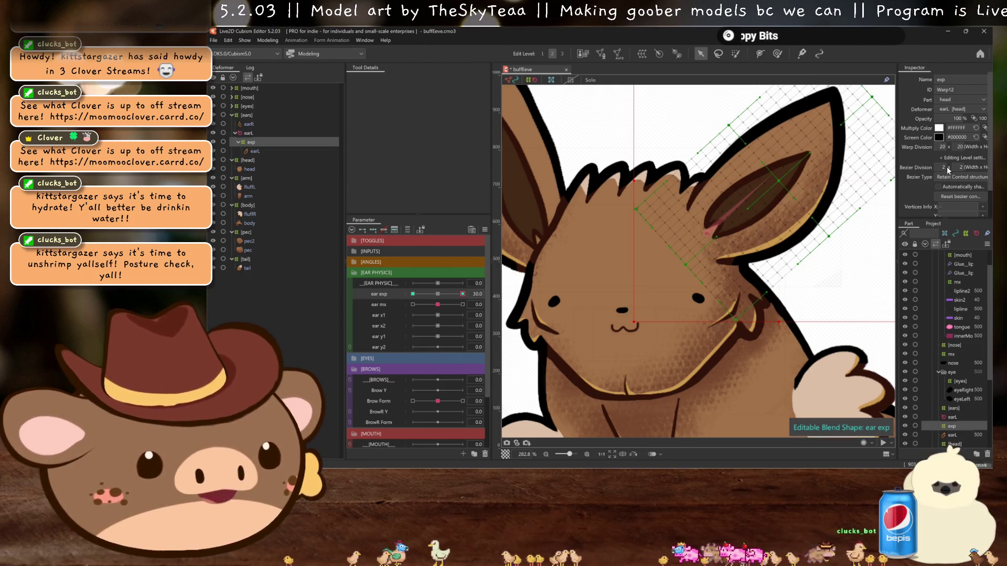
text(4)
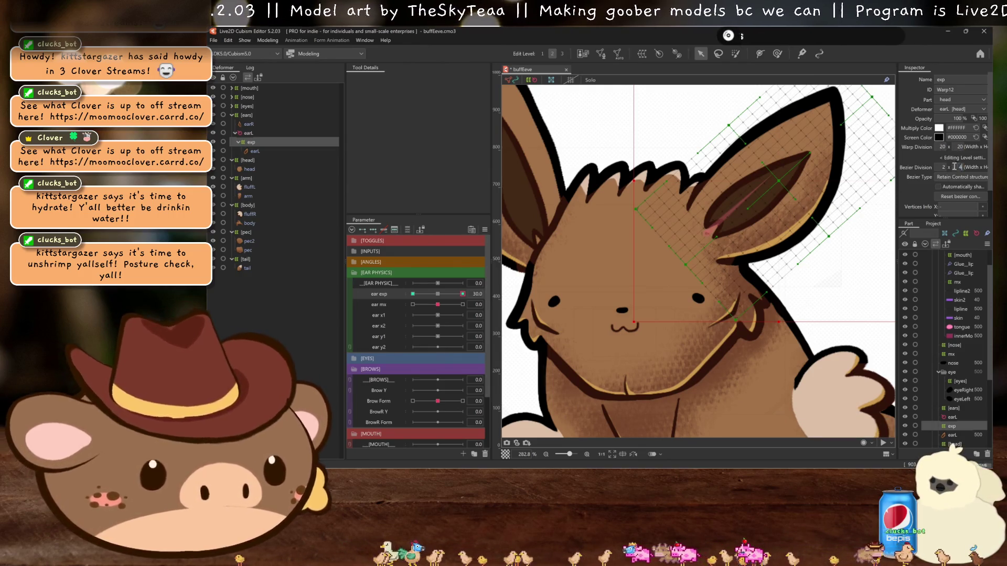
- Pull the warp mesh corner to reshape the ear at ear exp 30
click(438, 294)
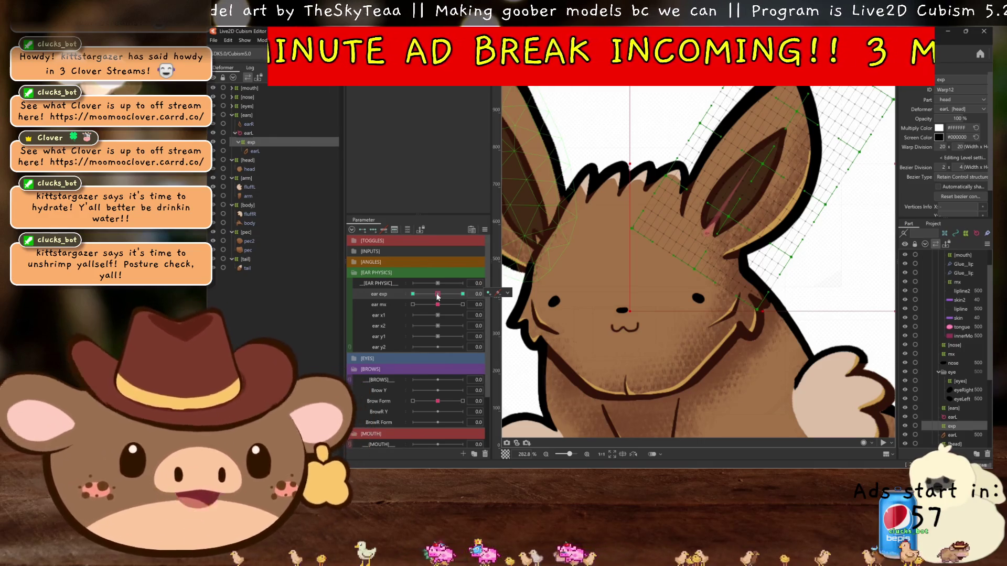
drag(439, 297, 462, 294)
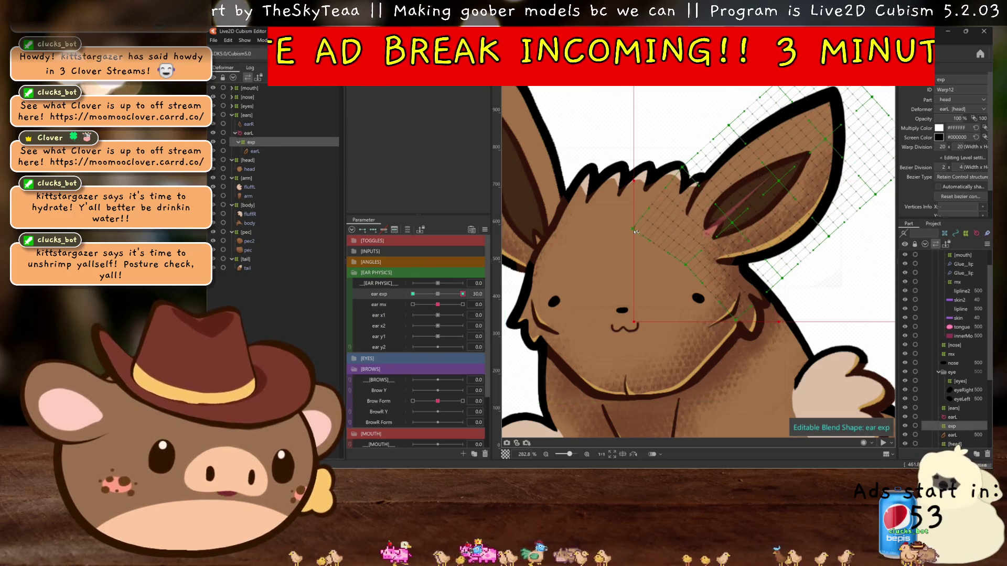
drag(683, 168, 671, 175)
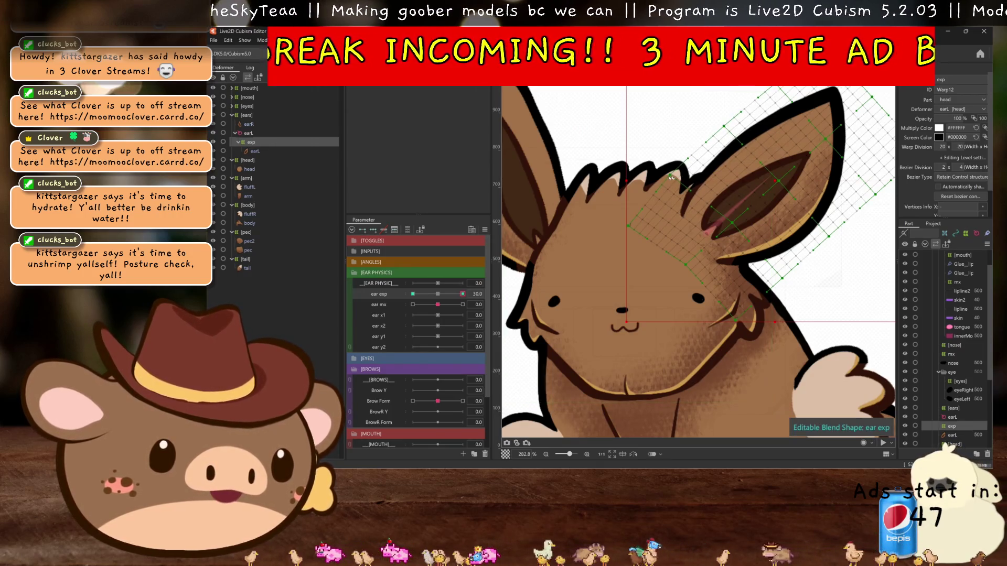
drag(438, 294, 463, 294)
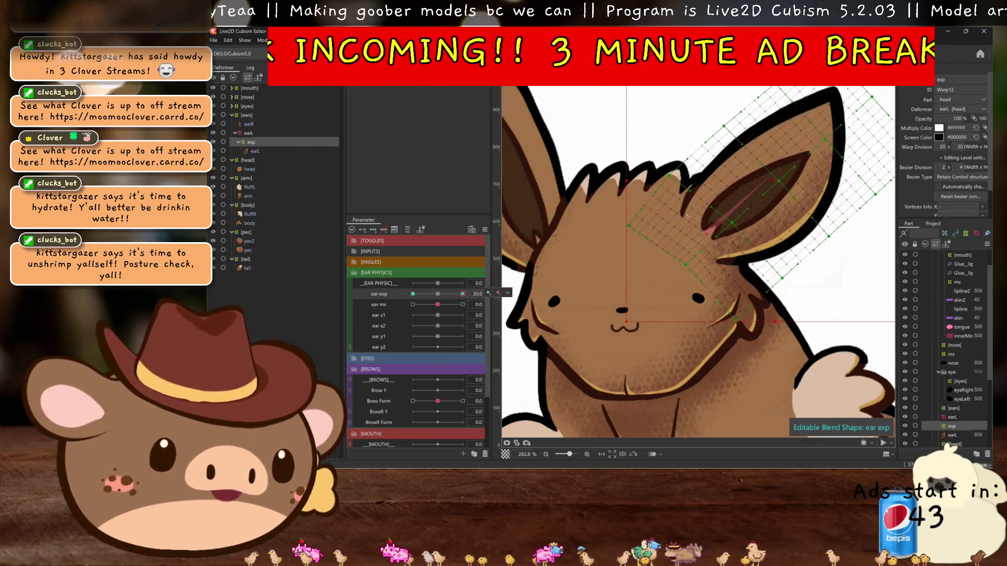
click(441, 295)
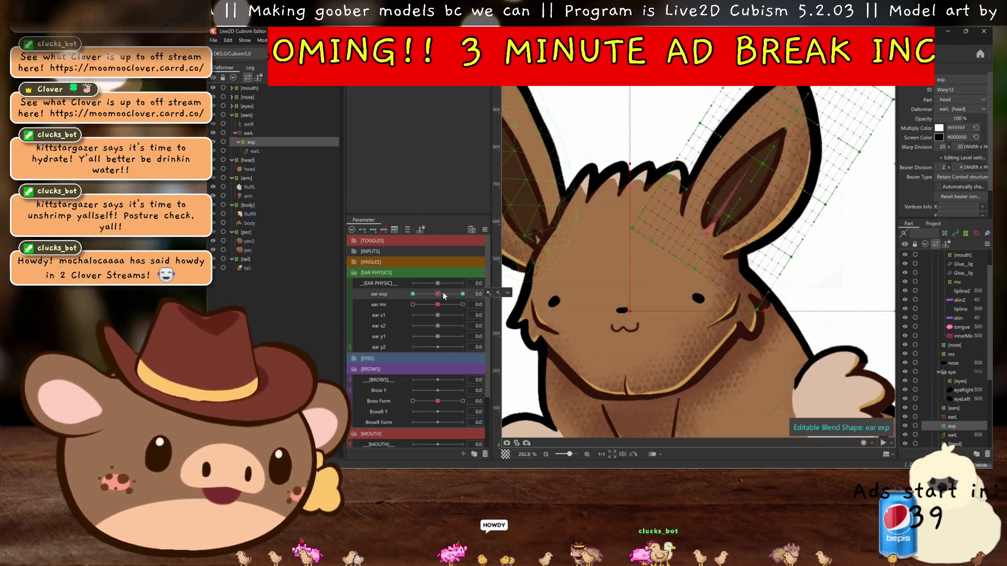
drag(440, 297, 463, 295)
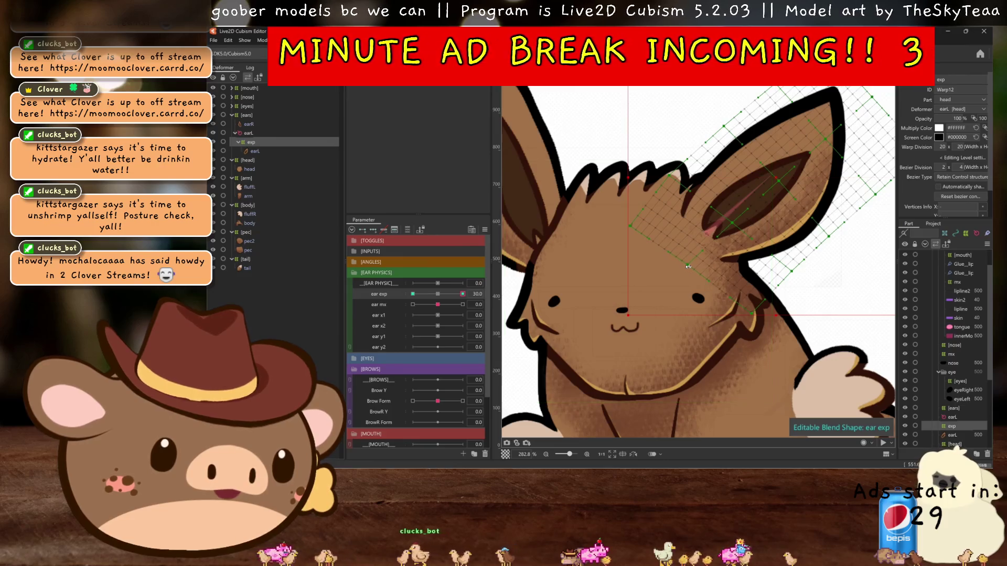
- Refine the inner ear with the warp mesh, undoing an attempted lower-edge bend
key(ctrl+h)
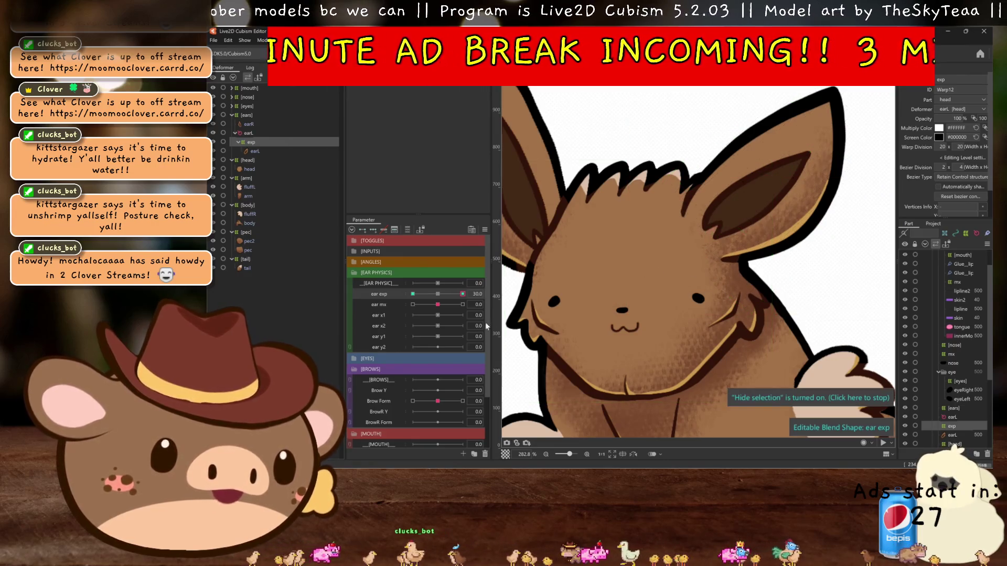
scroll(651, 270, down, 3)
scroll(777, 211, up, 2)
drag(776, 211, 783, 208)
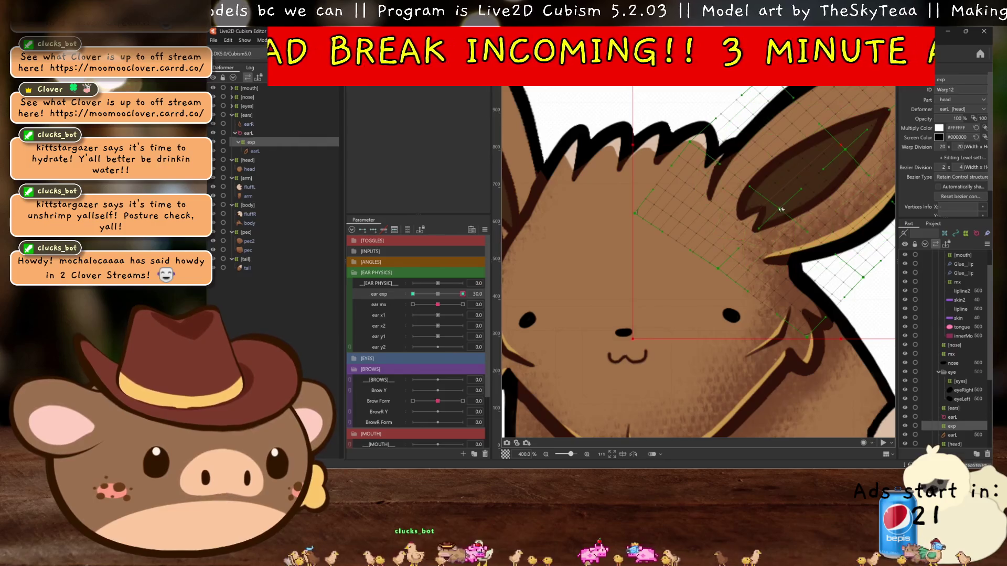
scroll(776, 221, down, 1)
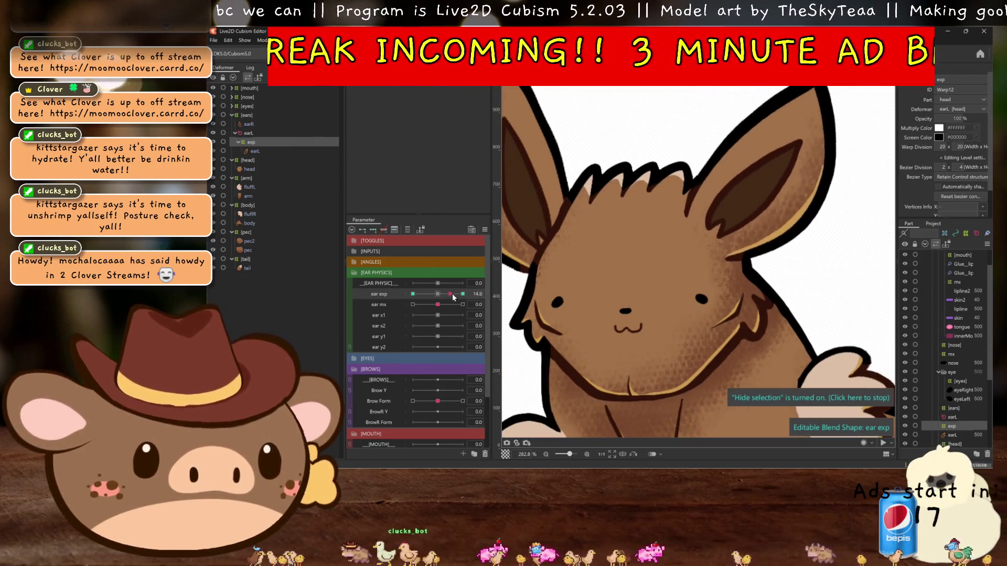
scroll(730, 278, up, 1)
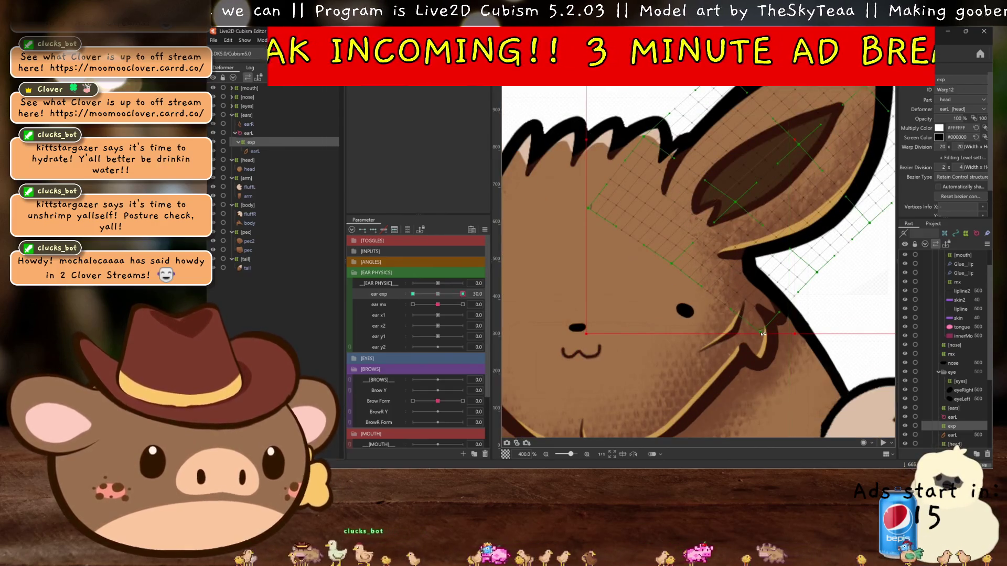
drag(762, 332, 779, 334)
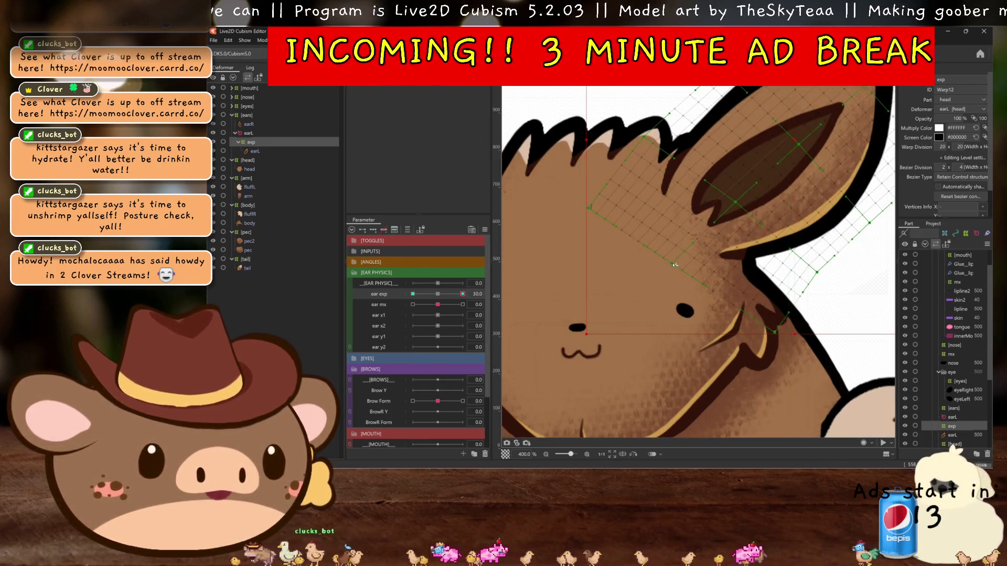
key(ctrl+z)
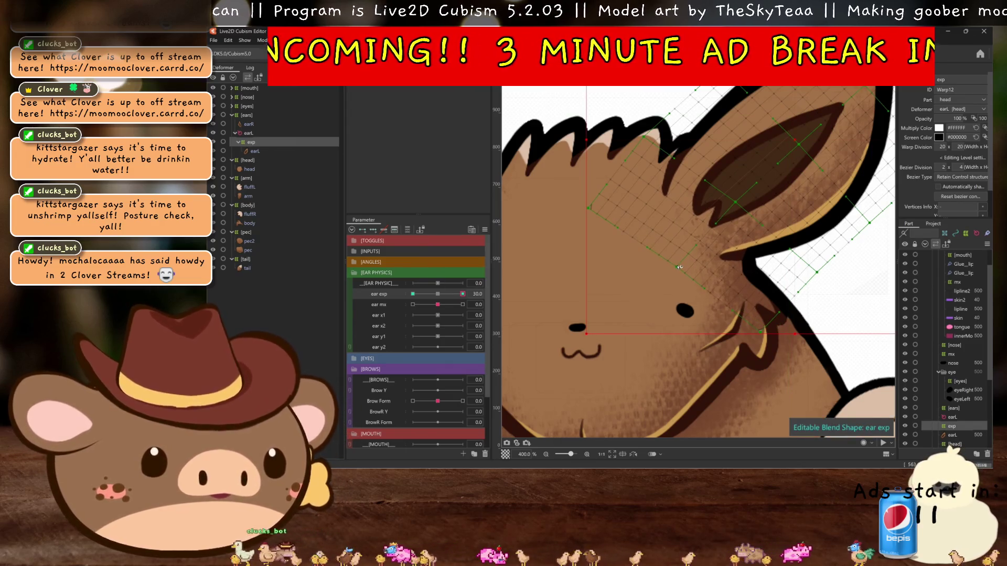
- Scrub ear exp with the mesh hidden to preview the deformation, then return it to 0
mouse_move(462, 294)
mouse_down()
mouse_move(455, 295)
mouse_move(693, 279)
mouse_up()
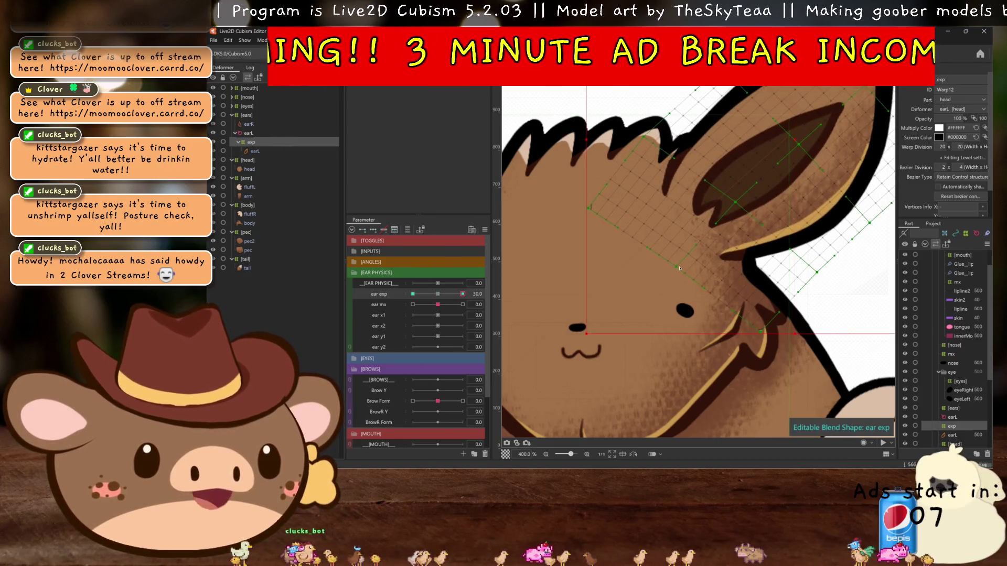
key(ctrl+h)
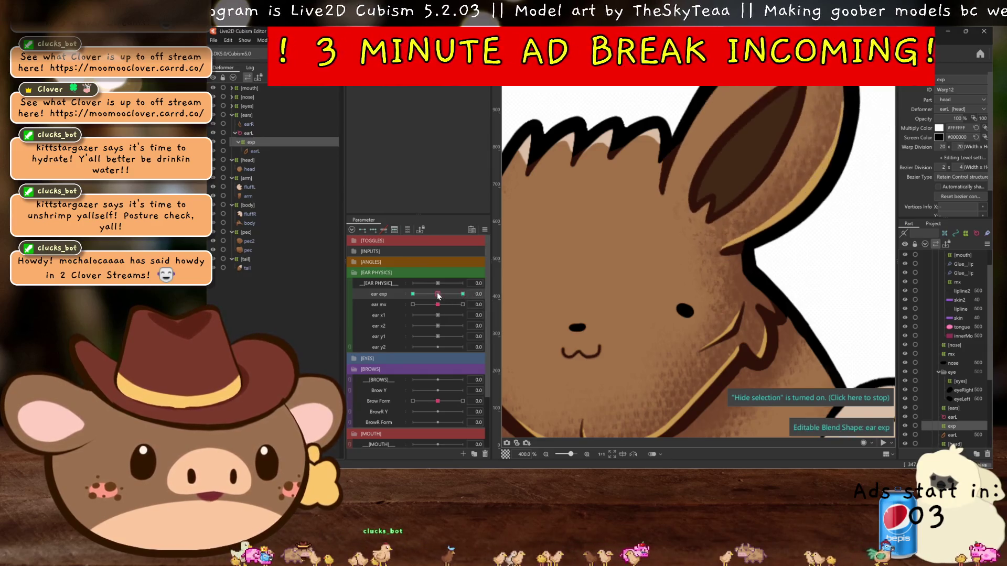
click(709, 281)
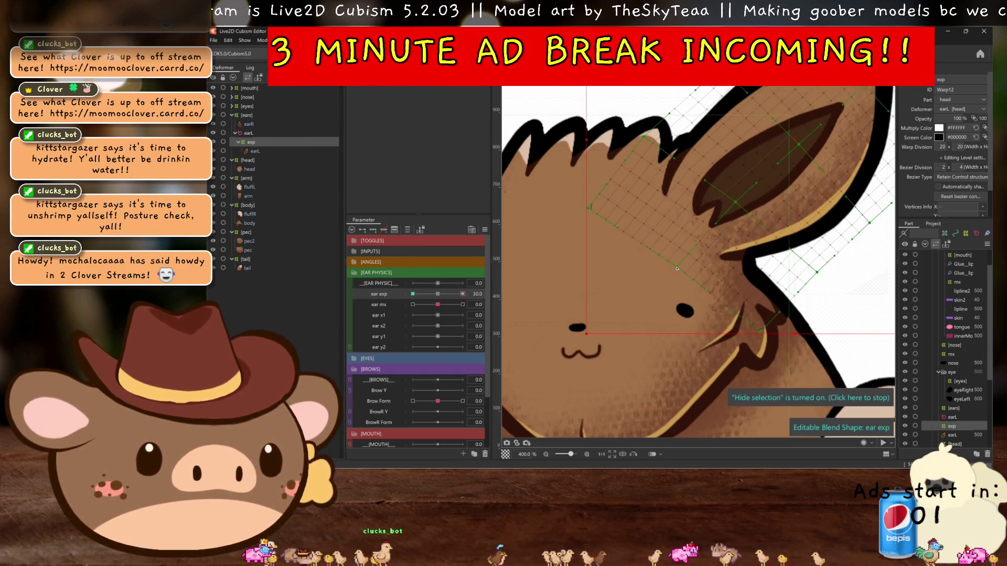
key(ctrl+h)
mouse_move(439, 293)
mouse_down()
mouse_move(448, 304)
mouse_move(486, 308)
mouse_up()
scroll(670, 298, down, 3)
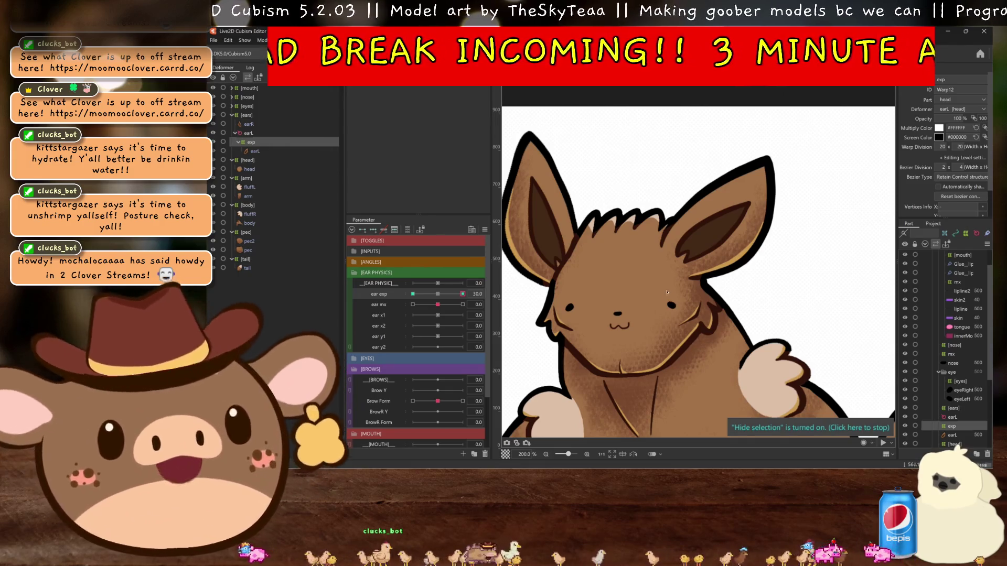
drag(453, 293, 437, 294)
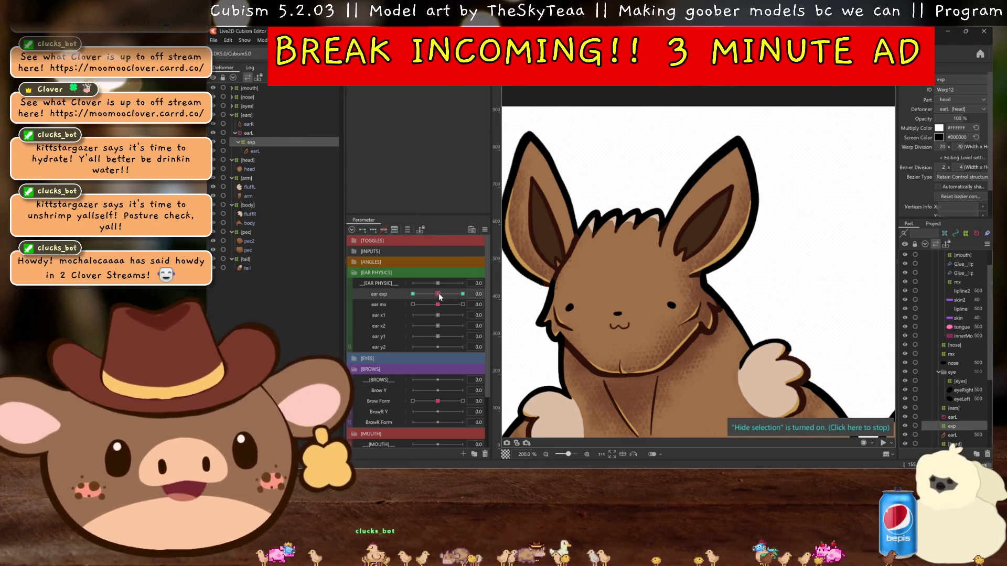
scroll(714, 252, down, 2)
scroll(713, 251, up, 2)
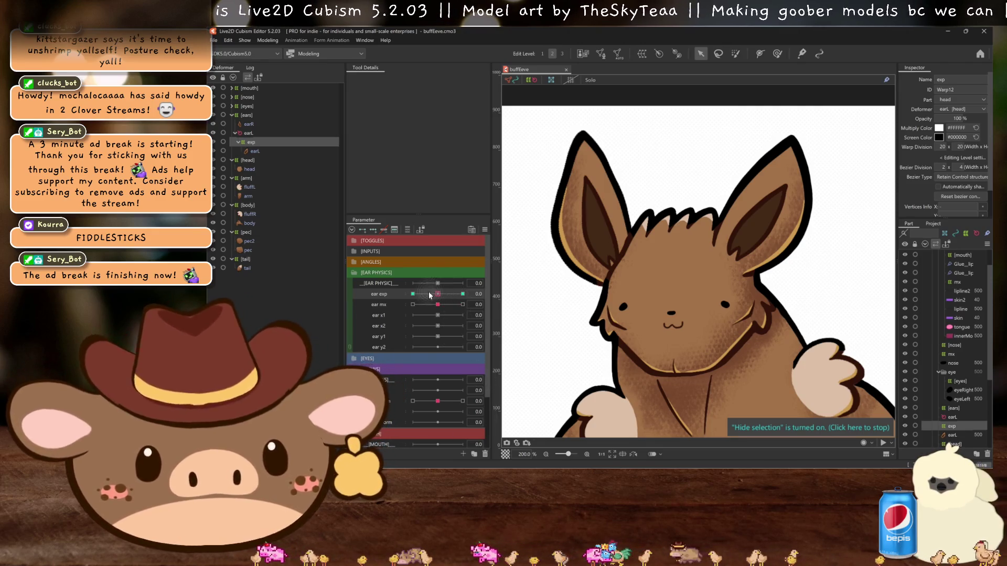
drag(430, 295, 438, 295)
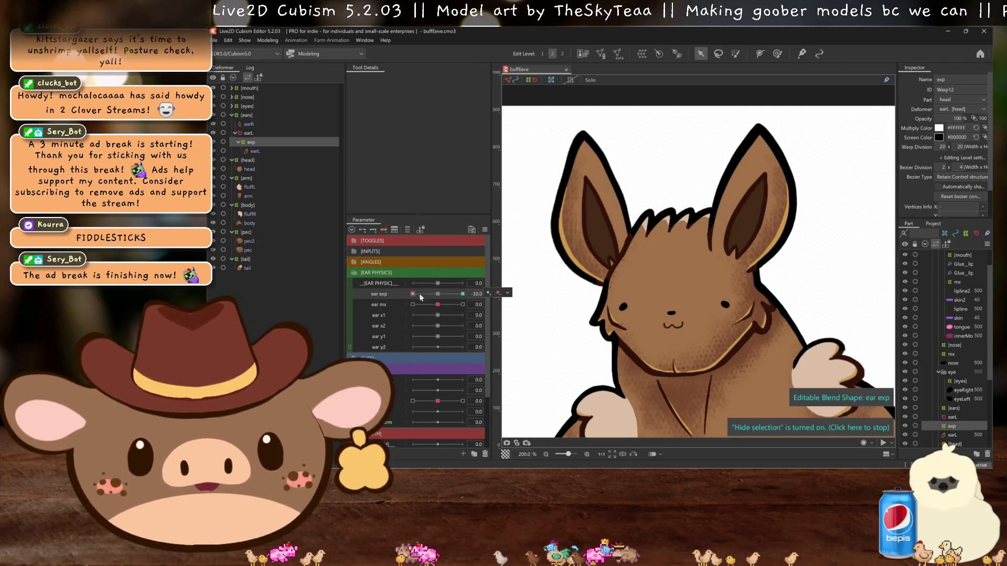
- Set ear mx to −30, then ear exp to −30, to view the tilted ear
click(375, 229)
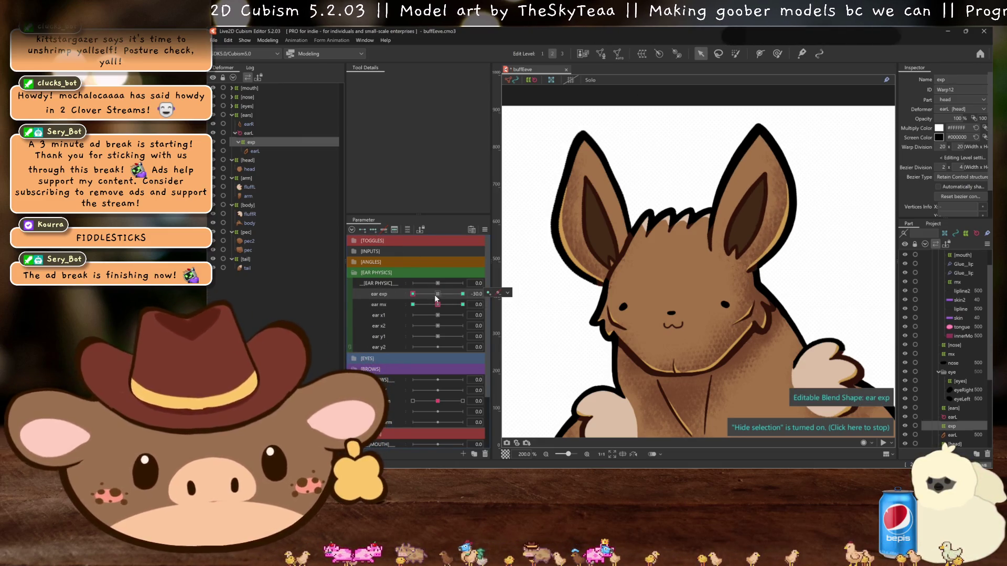
click(438, 305)
mouse_move(439, 307)
mouse_down()
mouse_move(412, 305)
mouse_move(463, 294)
mouse_move(463, 305)
mouse_move(462, 294)
mouse_move(413, 304)
mouse_move(439, 294)
mouse_up()
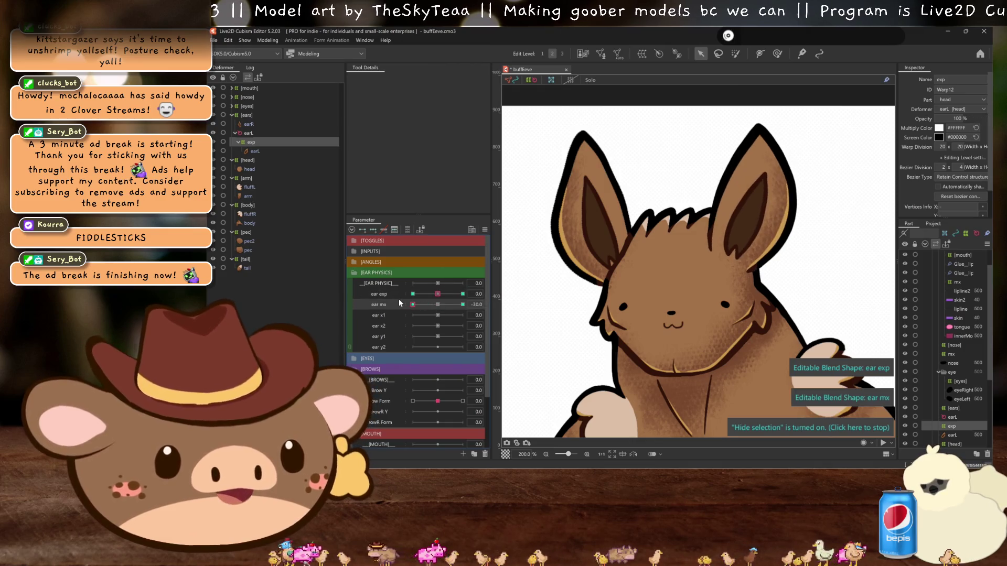
mouse_move(438, 294)
mouse_down()
mouse_move(413, 294)
mouse_move(463, 294)
mouse_move(391, 289)
mouse_up()
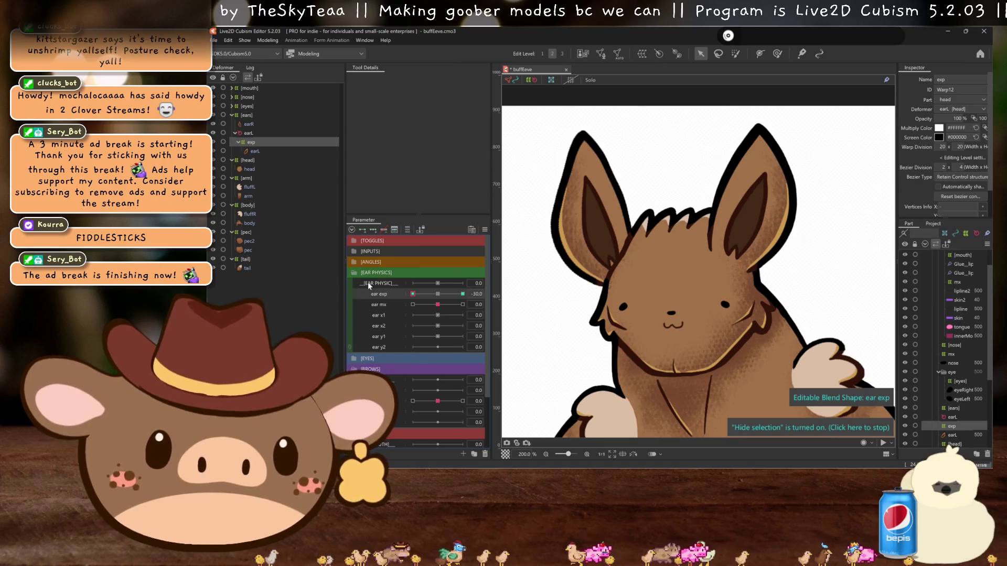
scroll(680, 269, up, 3)
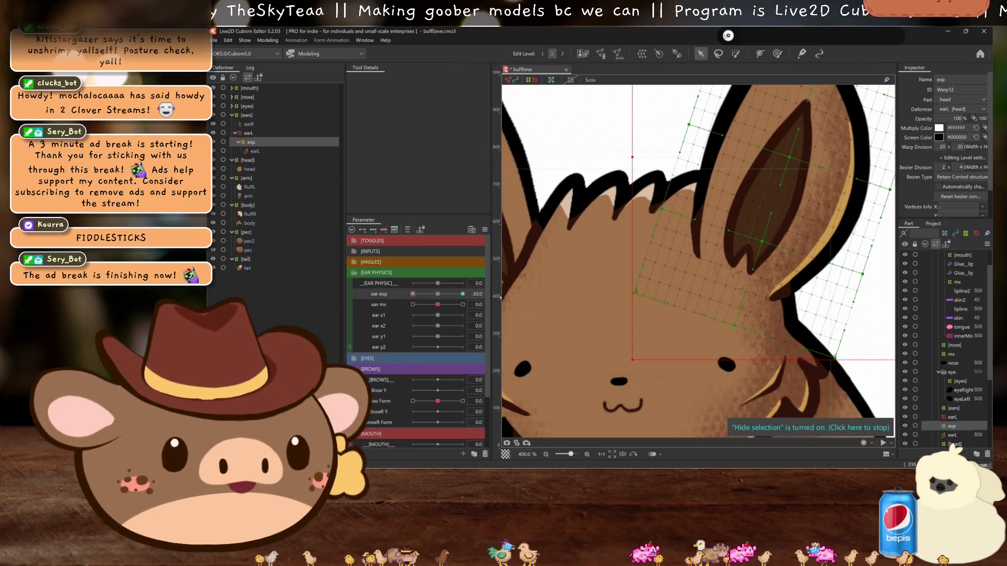
- Sweep ear exp through its keys and settle on −30 for editing
click(443, 294)
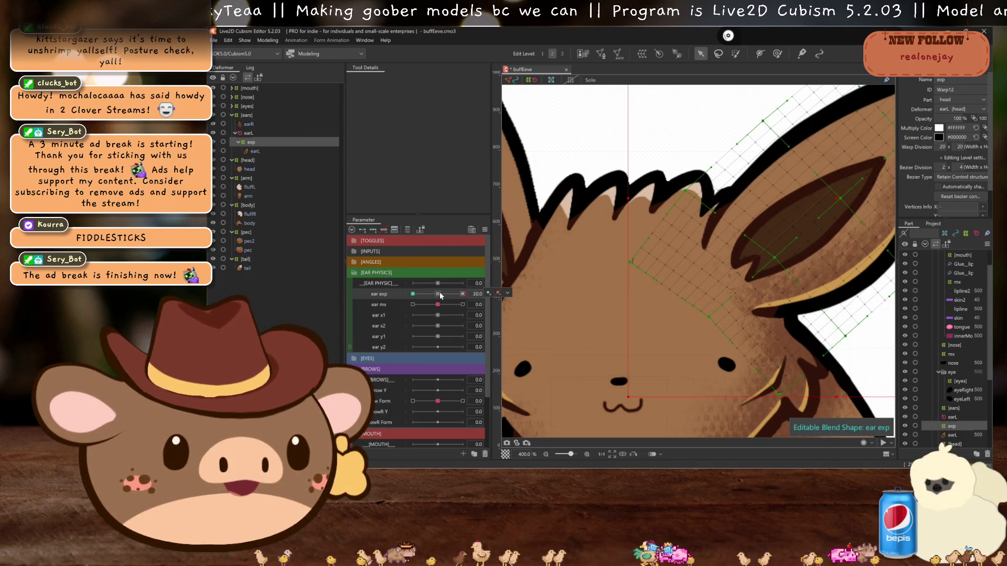
drag(441, 296, 458, 294)
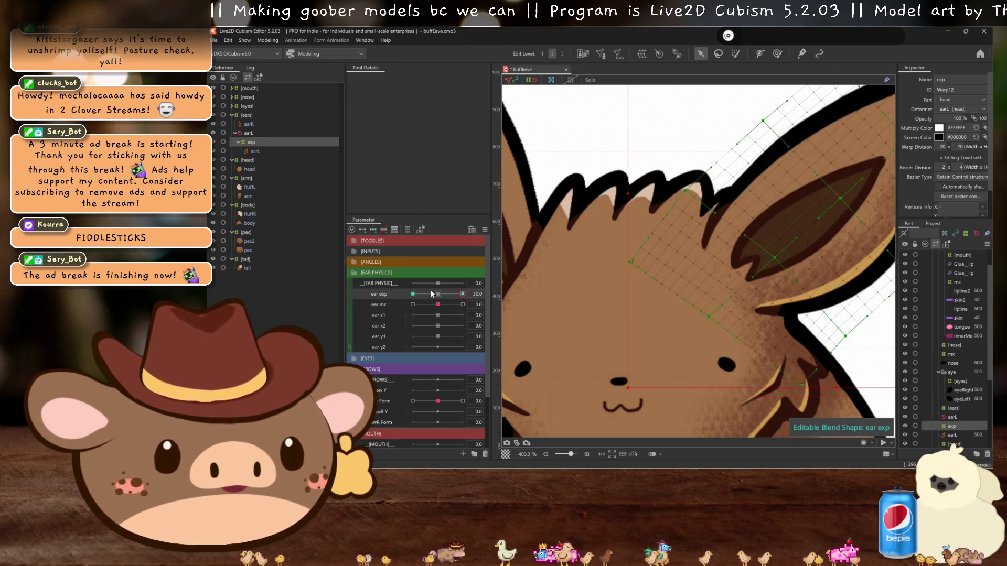
click(439, 294)
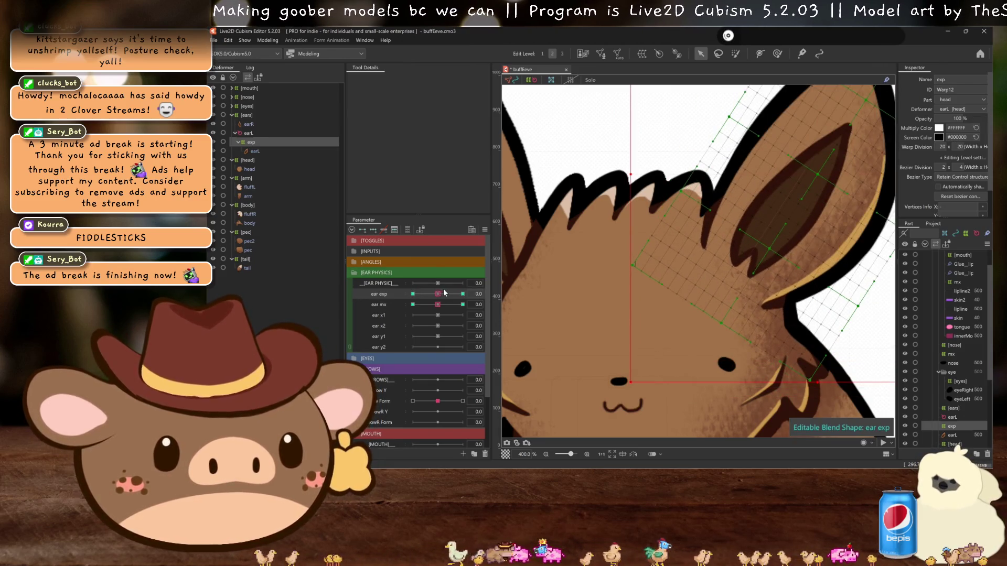
click(413, 294)
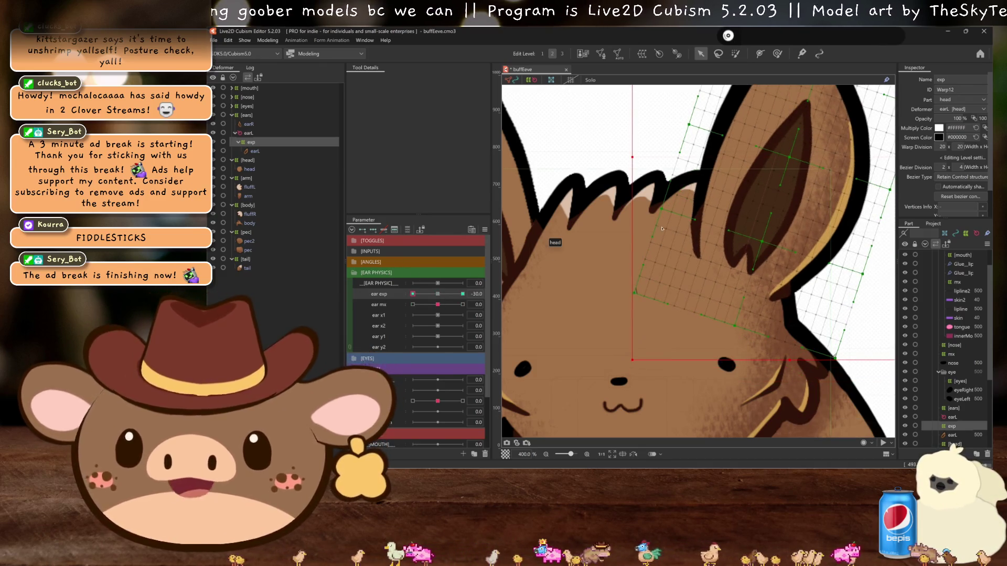
click(439, 294)
drag(426, 294, 413, 294)
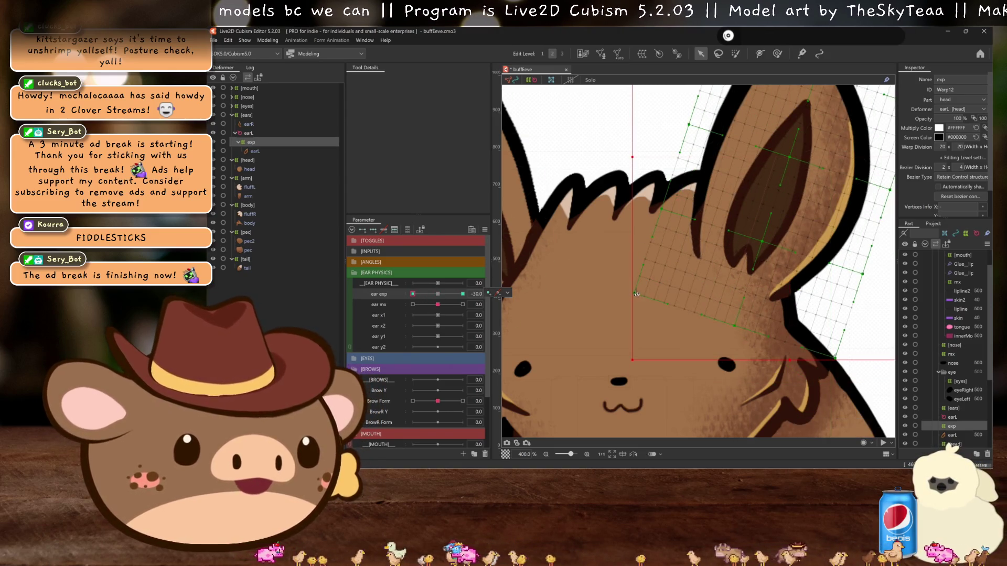
- Pull the warp's lower points up and nudge its right edge, testing the bend on ear exp
drag(636, 294, 640, 264)
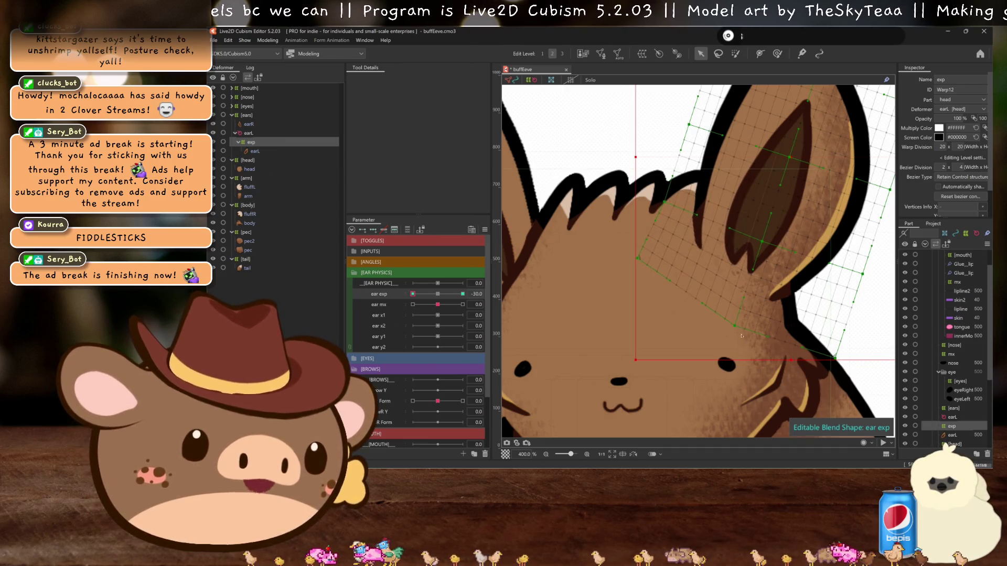
drag(737, 328, 730, 322)
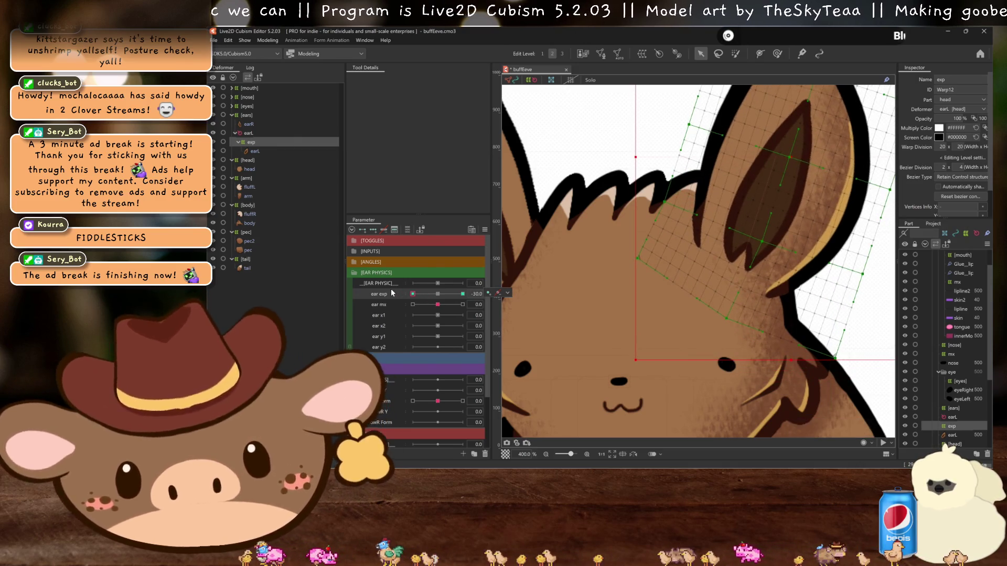
drag(435, 294, 375, 296)
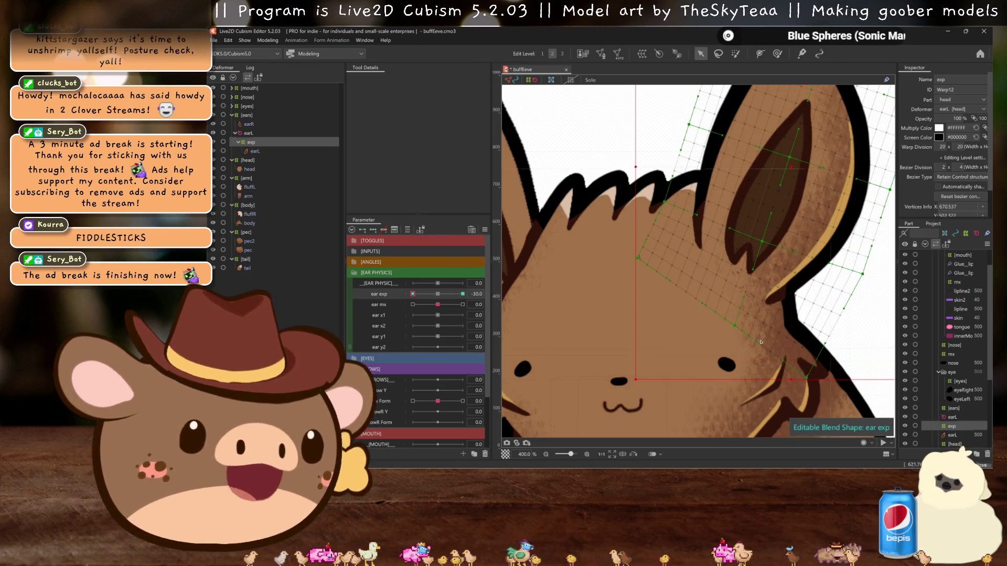
drag(862, 274, 852, 283)
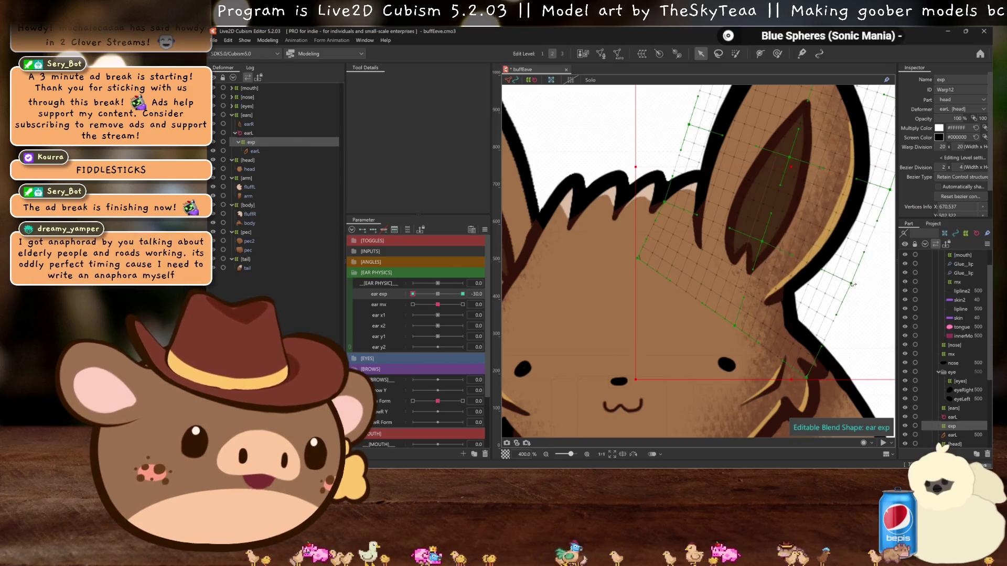
click(398, 296)
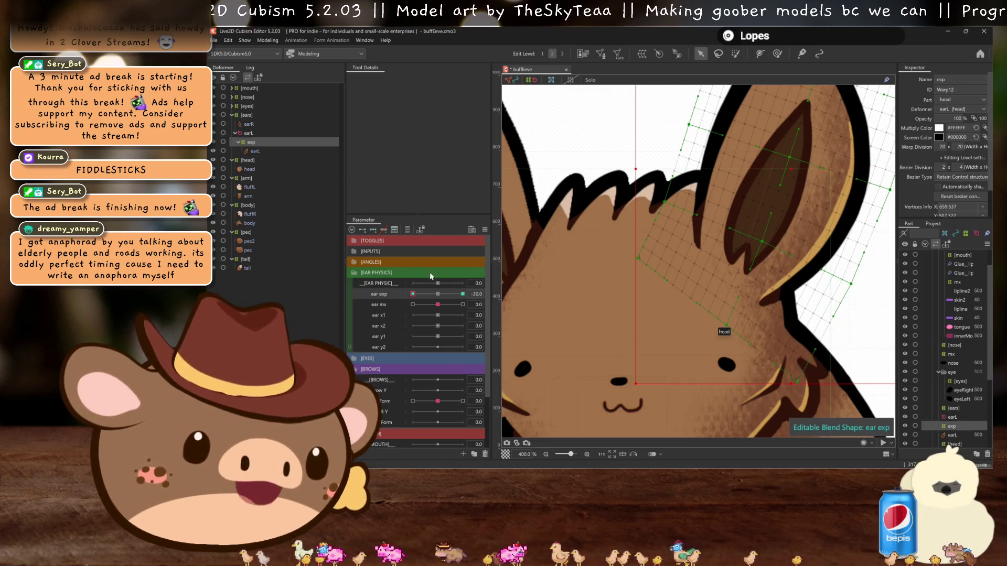
drag(413, 294, 421, 287)
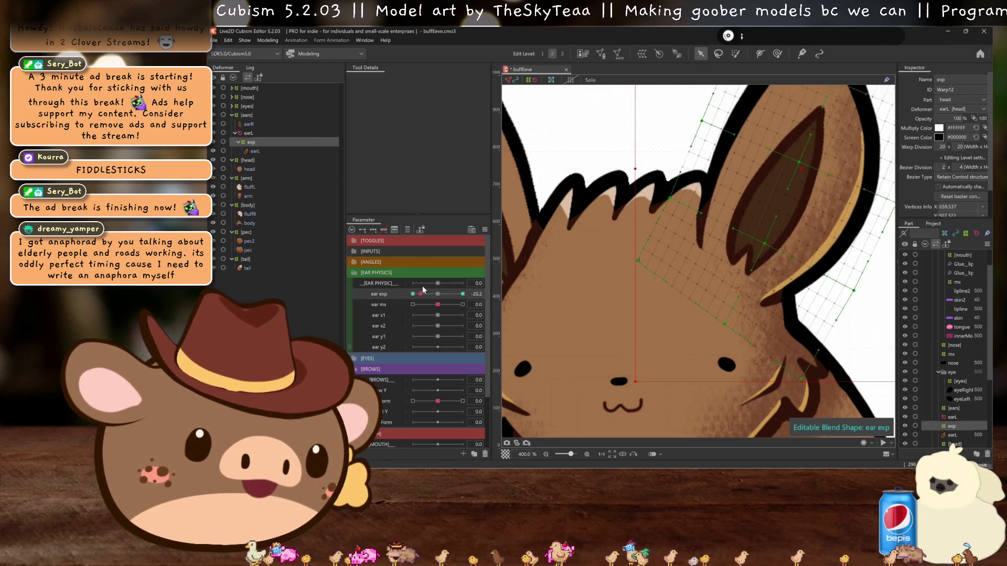
drag(422, 289, 383, 301)
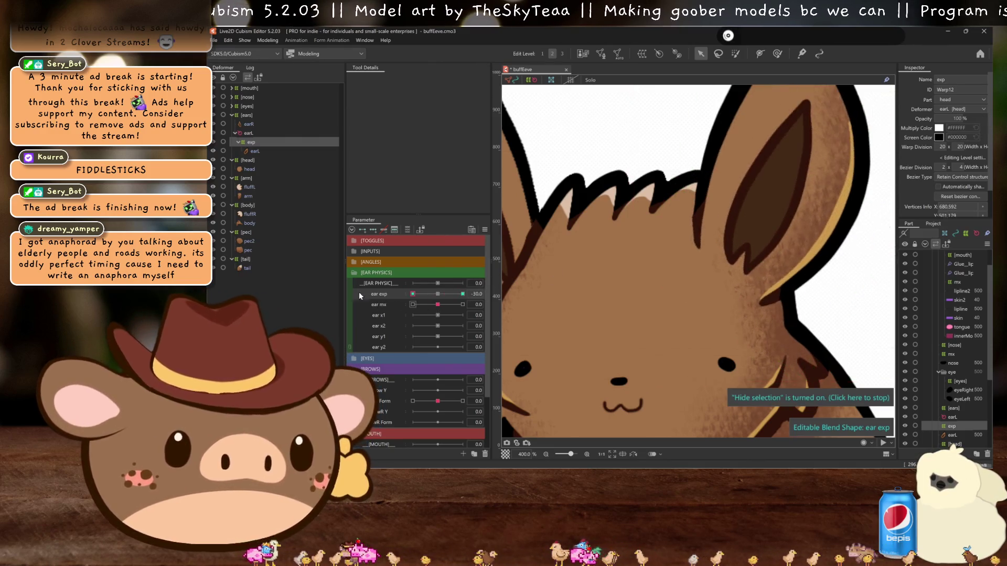
- Compare the ear at ear exp 0 and −30, then set ear mx to −30
scroll(587, 287, down, 1)
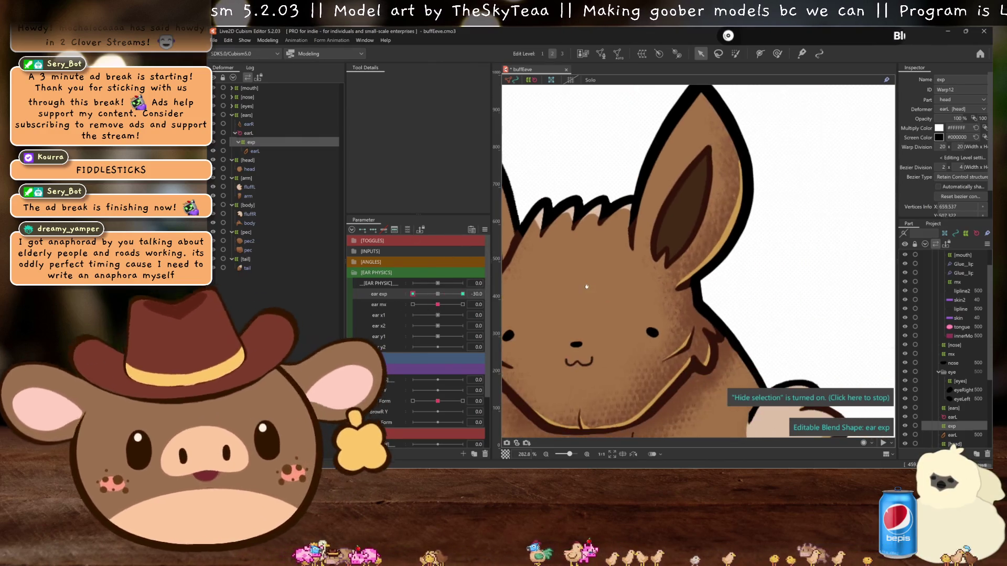
click(439, 292)
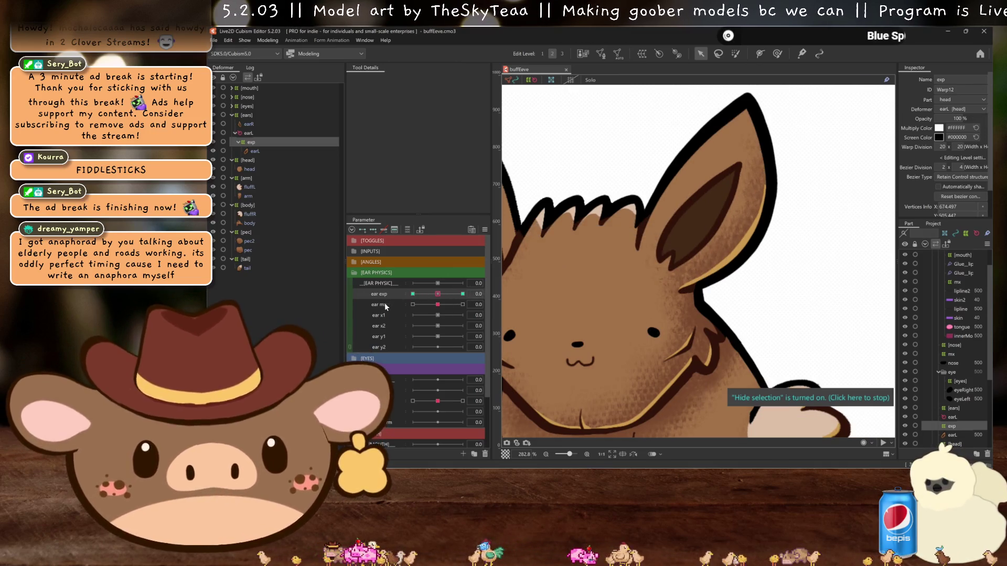
drag(443, 294, 395, 298)
click(436, 305)
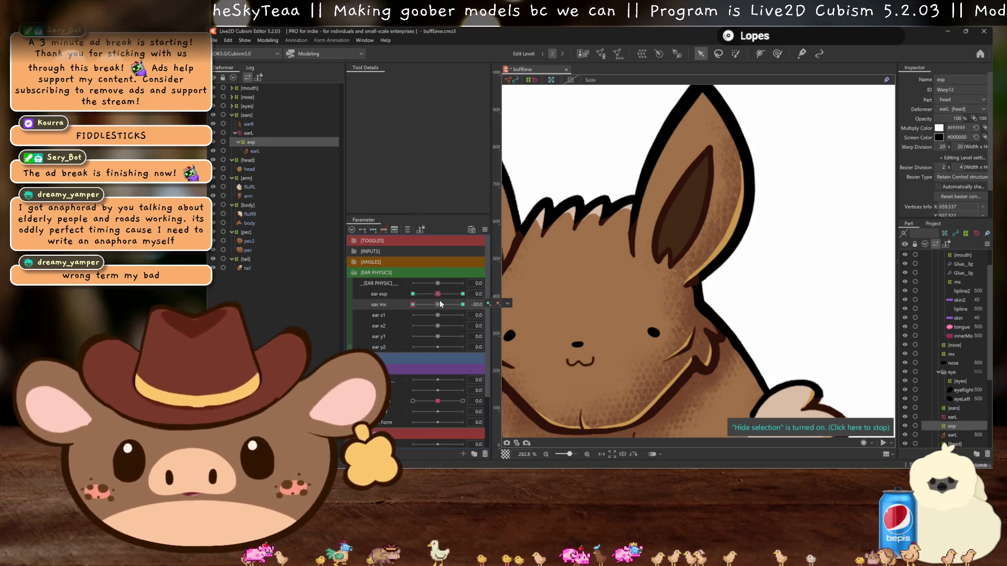
- Try ear exp and ear mx at 30 alone and together, then ear mx −30, ending at 0
click(439, 303)
drag(439, 293, 488, 293)
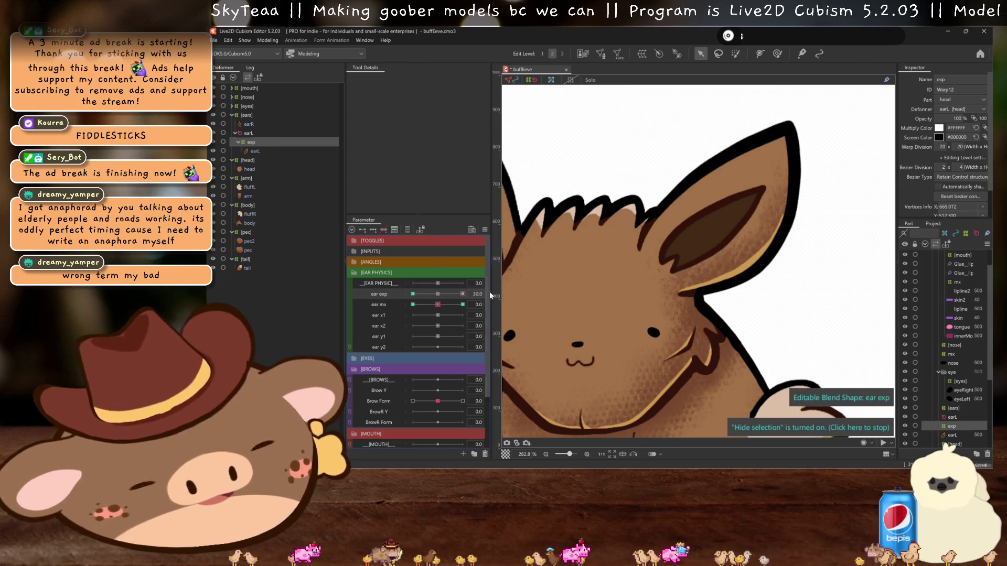
click(438, 294)
click(462, 304)
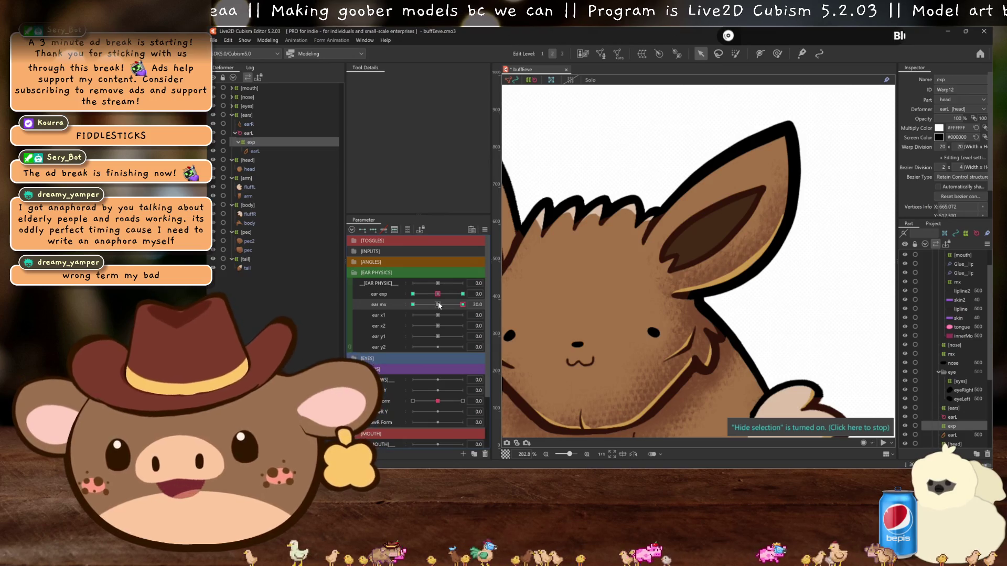
click(438, 304)
click(462, 294)
mouse_move(442, 305)
mouse_down()
mouse_move(486, 311)
mouse_move(439, 301)
mouse_up()
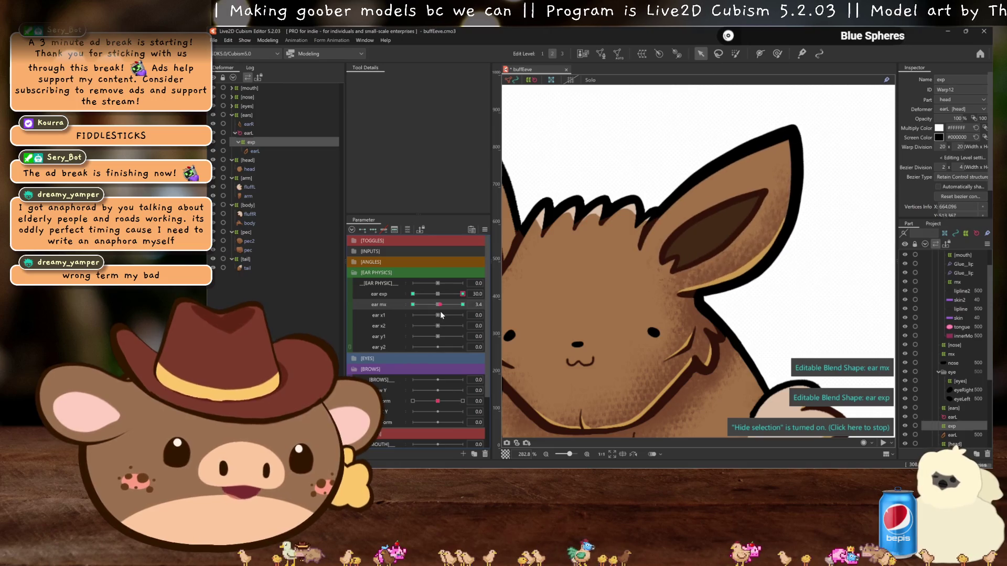
click(438, 294)
mouse_move(440, 304)
mouse_down()
mouse_move(395, 295)
mouse_move(380, 305)
mouse_up()
click(438, 294)
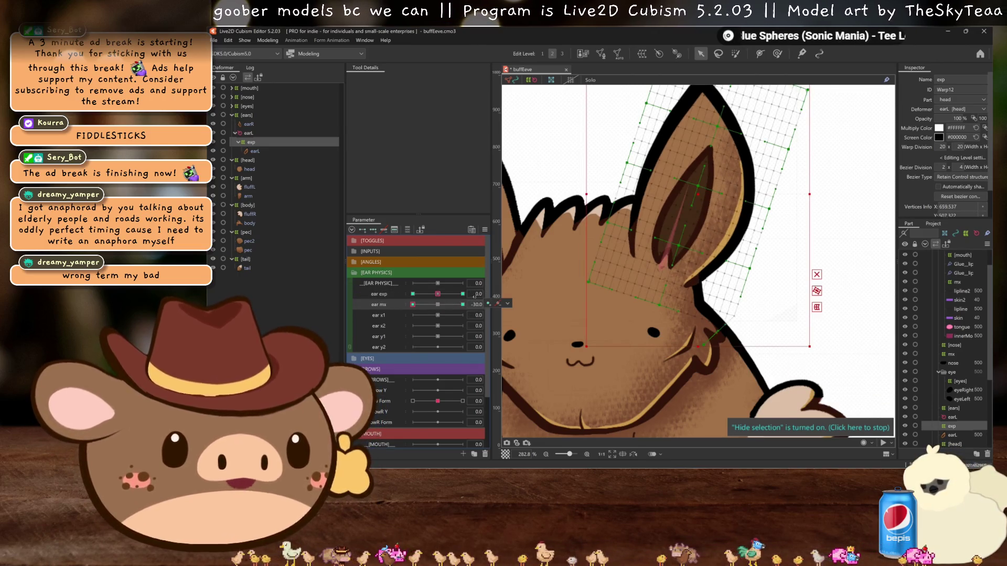
click(444, 306)
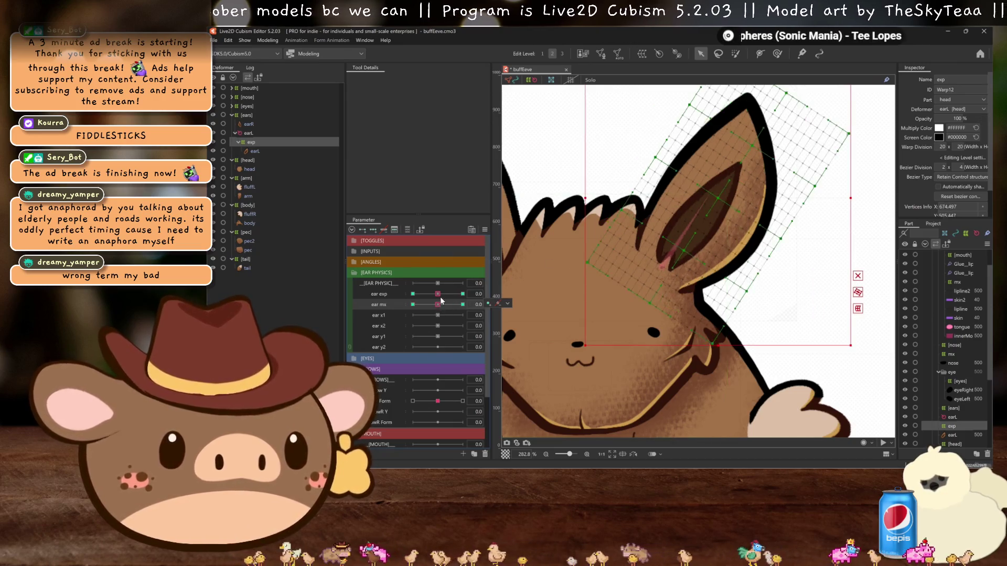
- Step through ear exp −30, ear mx −30 and ear exp 30 combinations, then zero both sliders
click(413, 293)
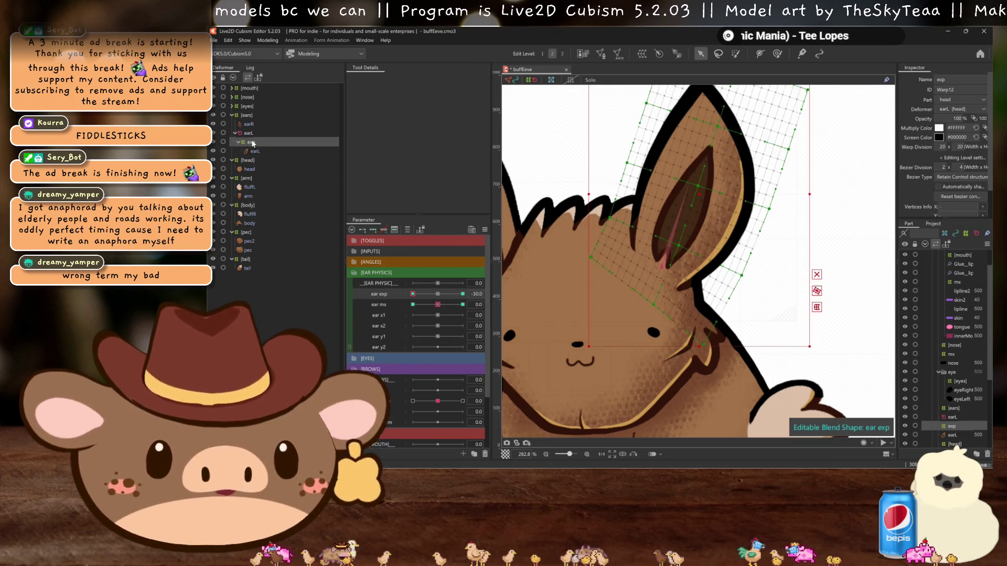
click(437, 293)
click(412, 304)
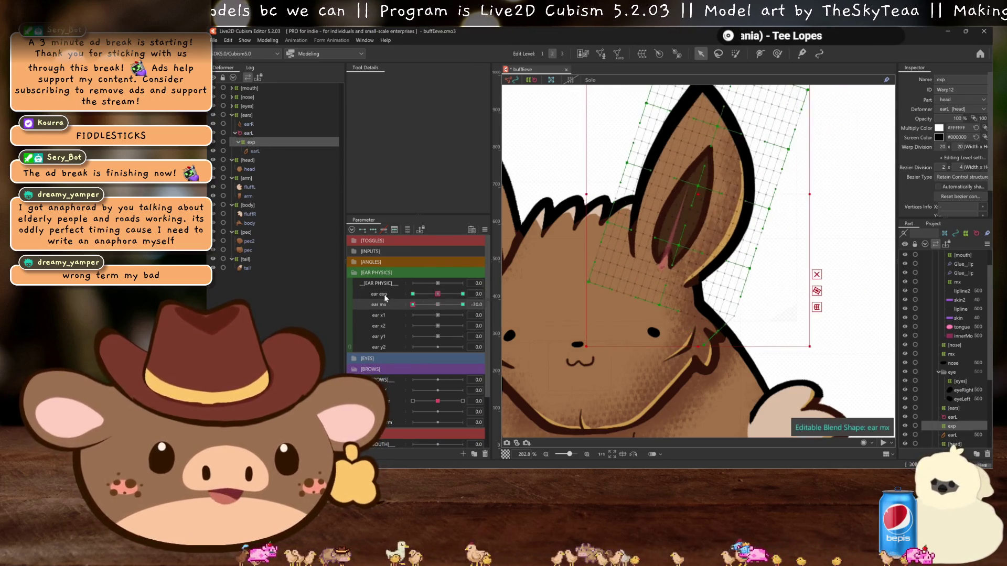
click(437, 294)
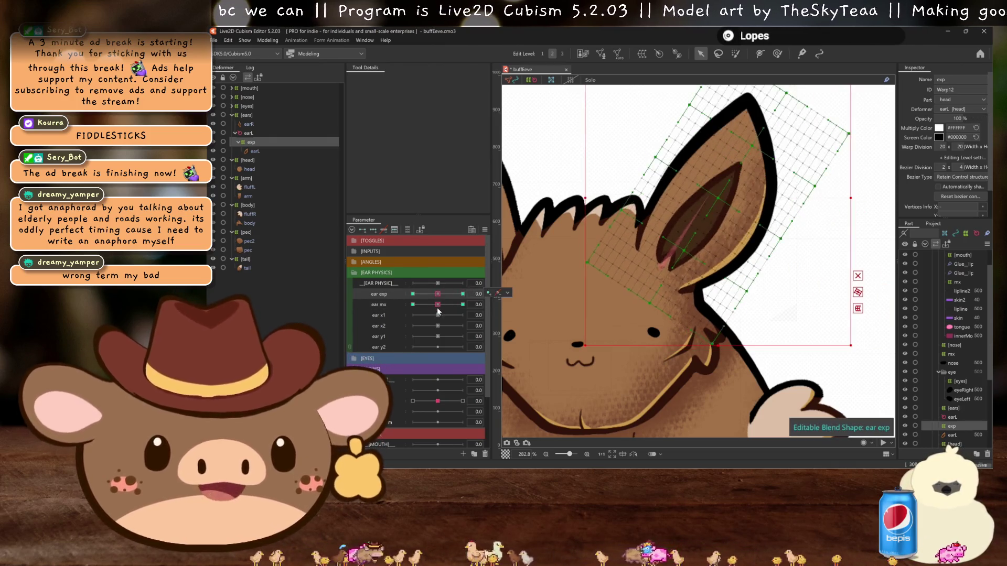
click(437, 305)
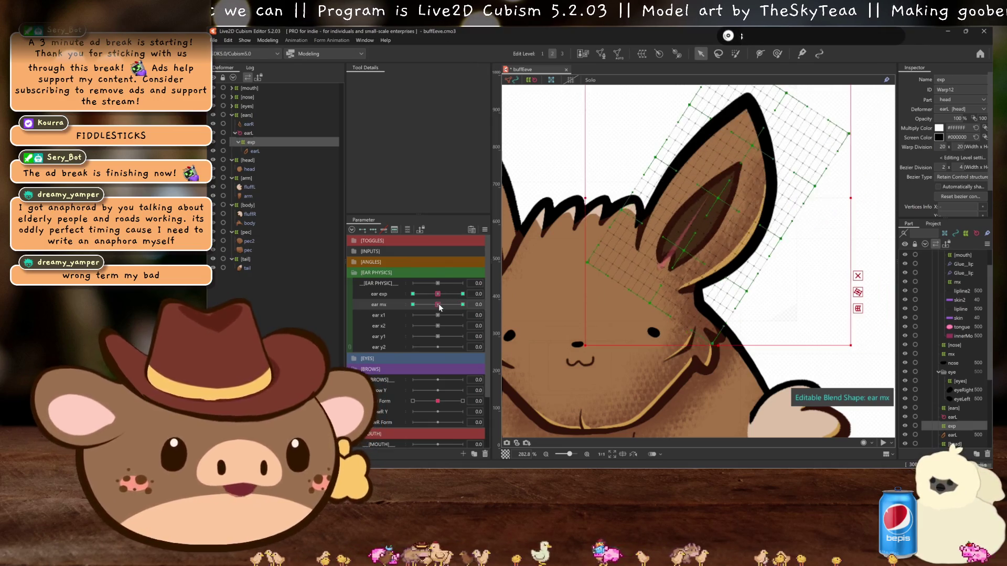
click(436, 296)
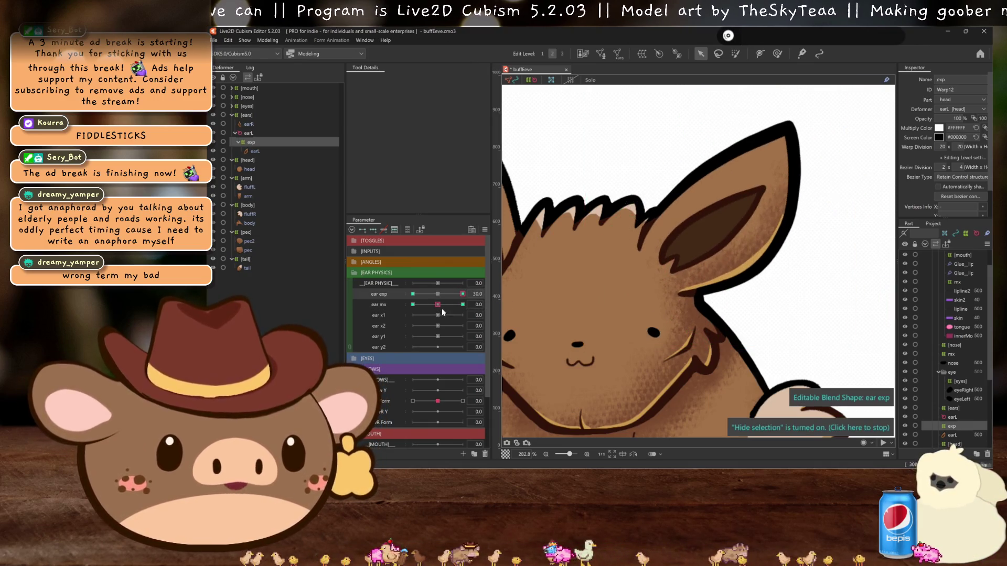
drag(438, 304, 403, 292)
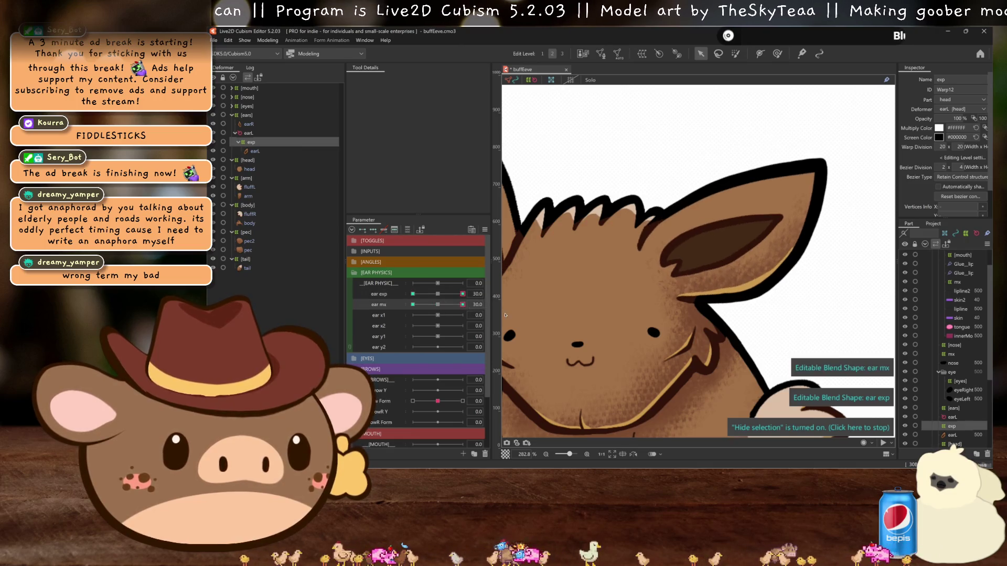
click(402, 294)
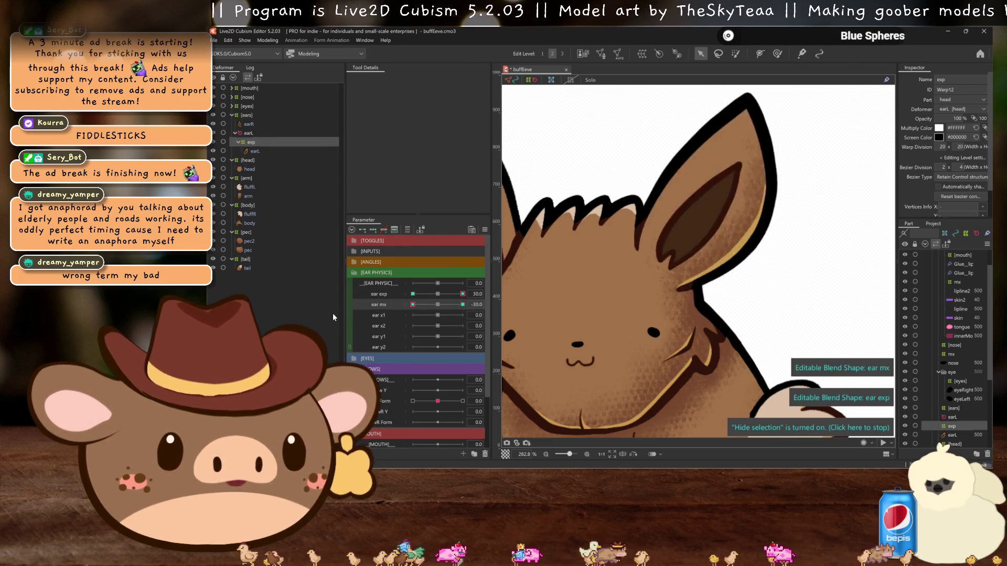
click(455, 294)
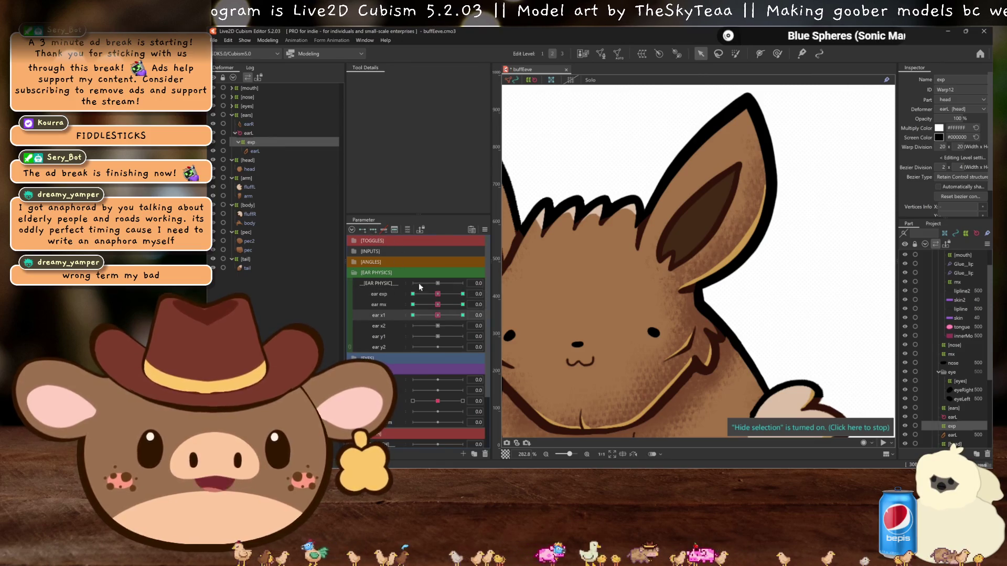
- At ear x1 = 30, nudge an inner-ear warp point, set the bezier type to Smooth All, and save
drag(439, 318, 463, 315)
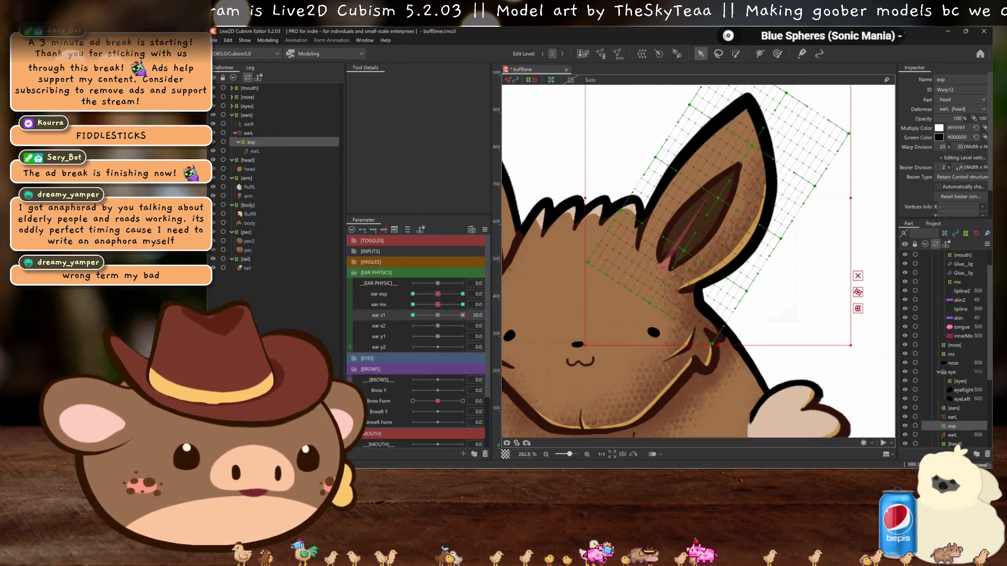
drag(721, 199, 736, 205)
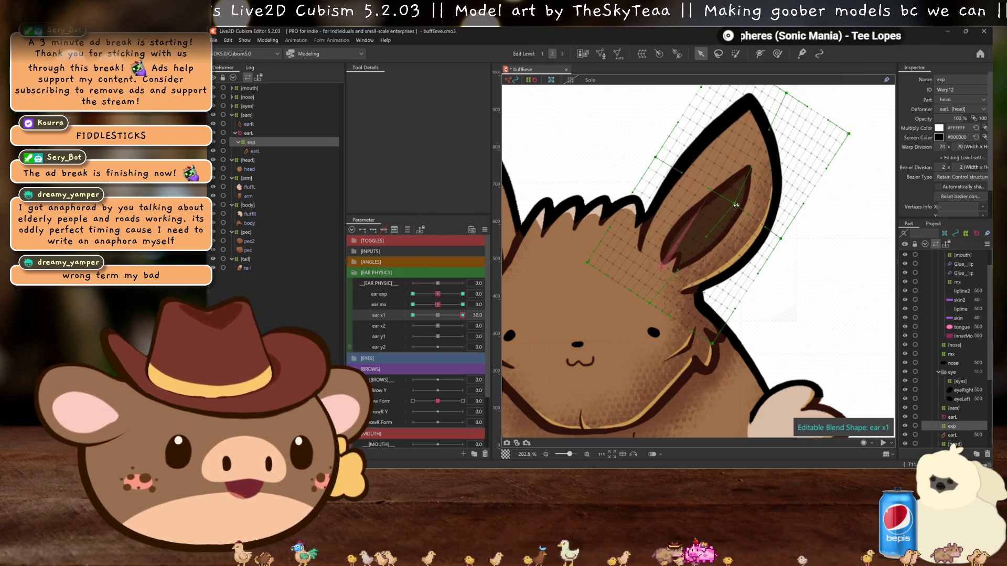
click(948, 178)
click(947, 207)
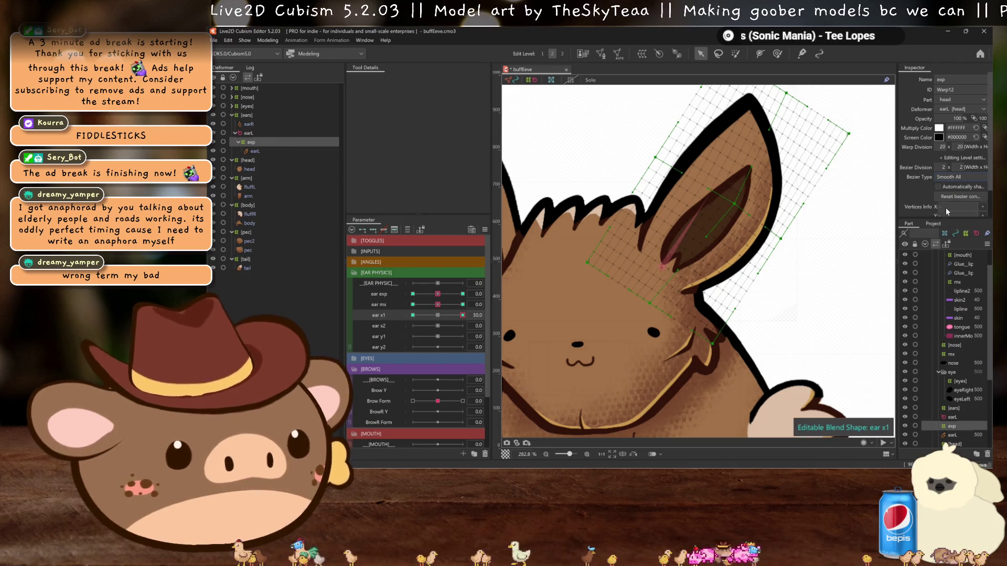
key(ctrl+s)
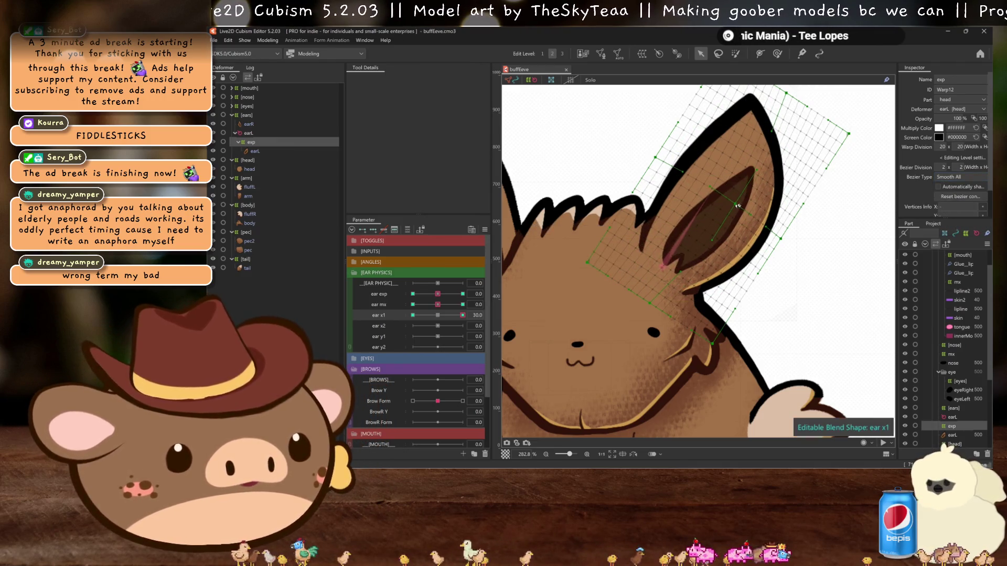
- Reshape the ear warp's upper-left edge at ear x1 30, hiding the grid to preview the bend
drag(655, 158, 661, 159)
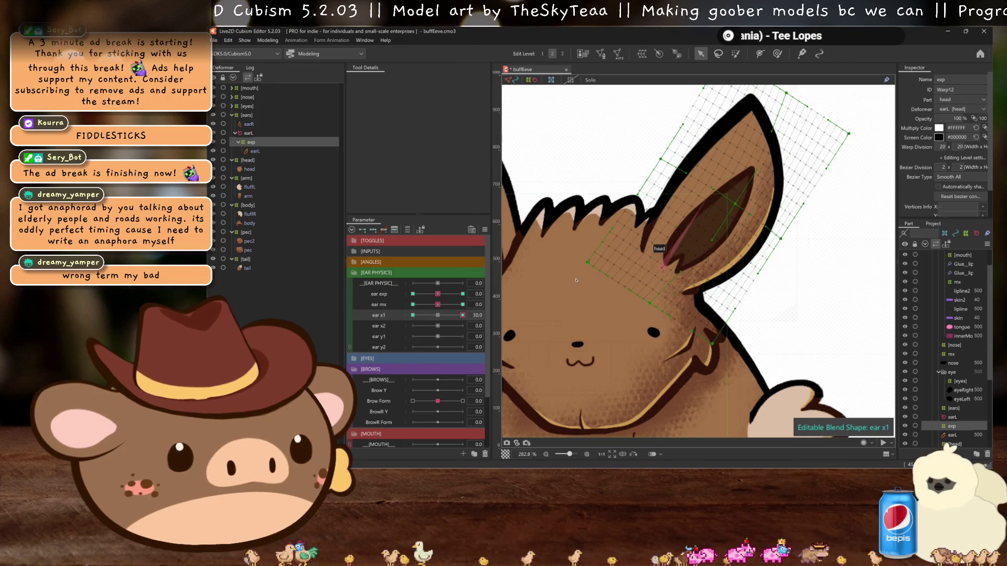
key(ctrl+z)
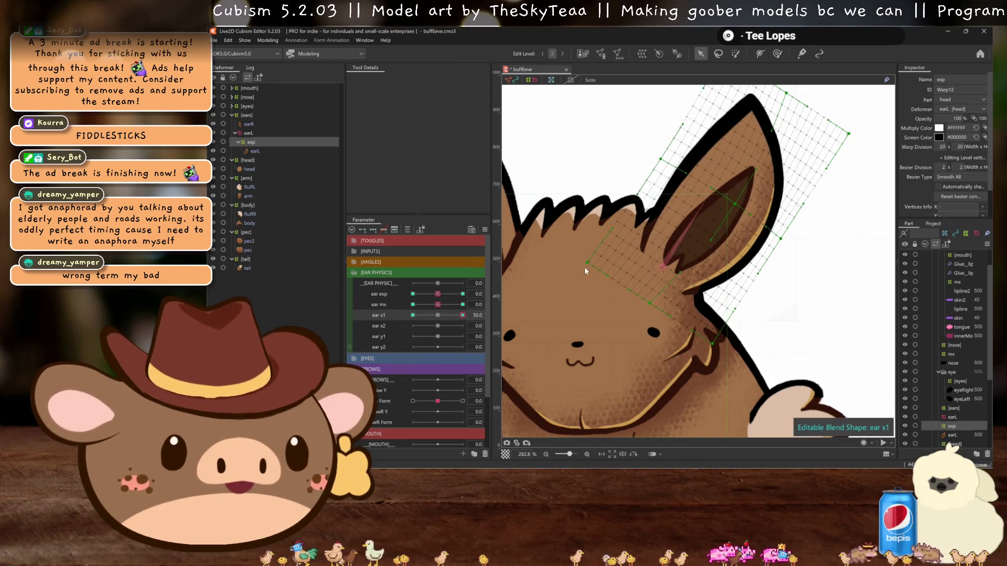
key(ctrl+h)
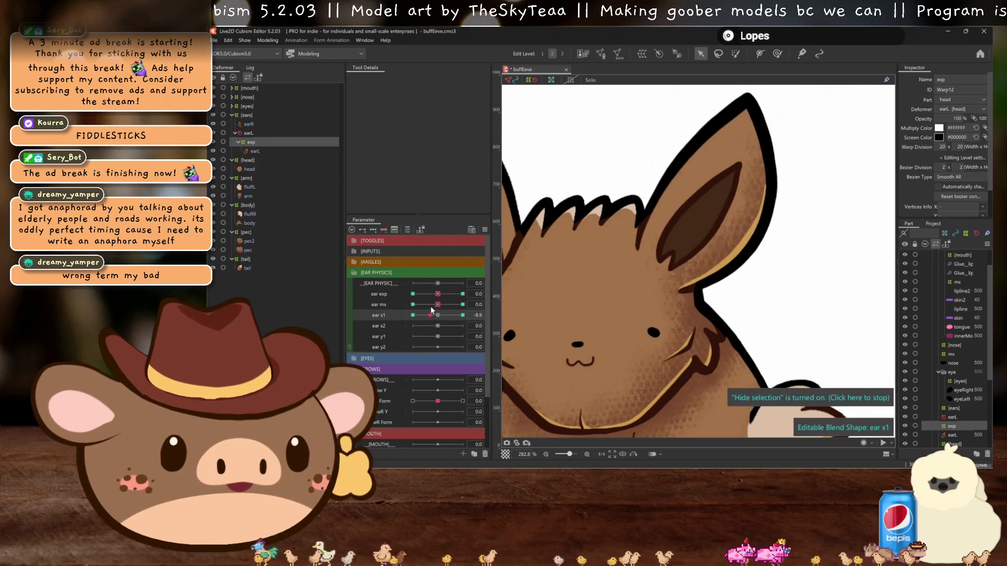
key(ctrl+h)
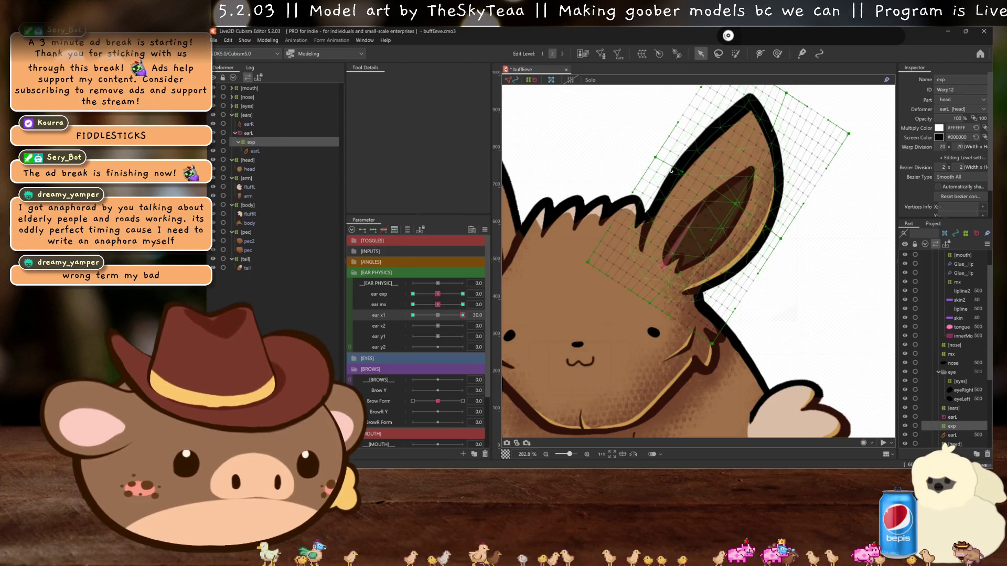
drag(656, 159, 663, 163)
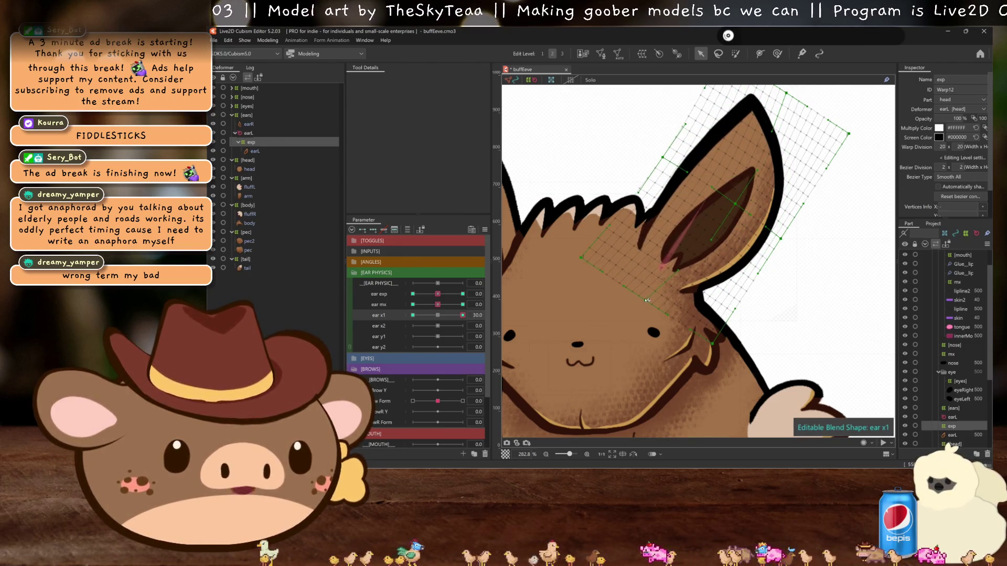
key(ctrl+h)
drag(447, 314, 466, 316)
key(ctrl+h)
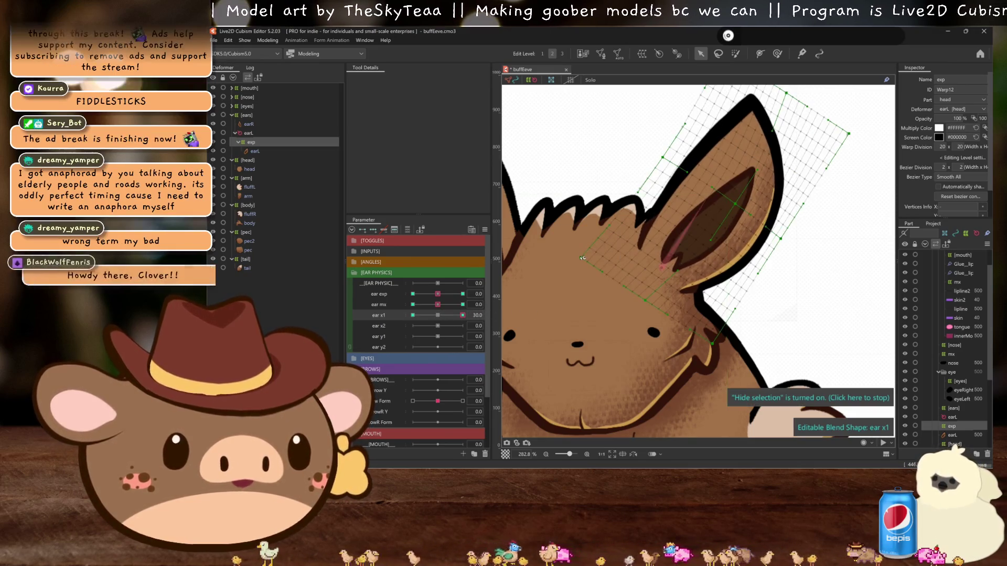
key(ctrl+h)
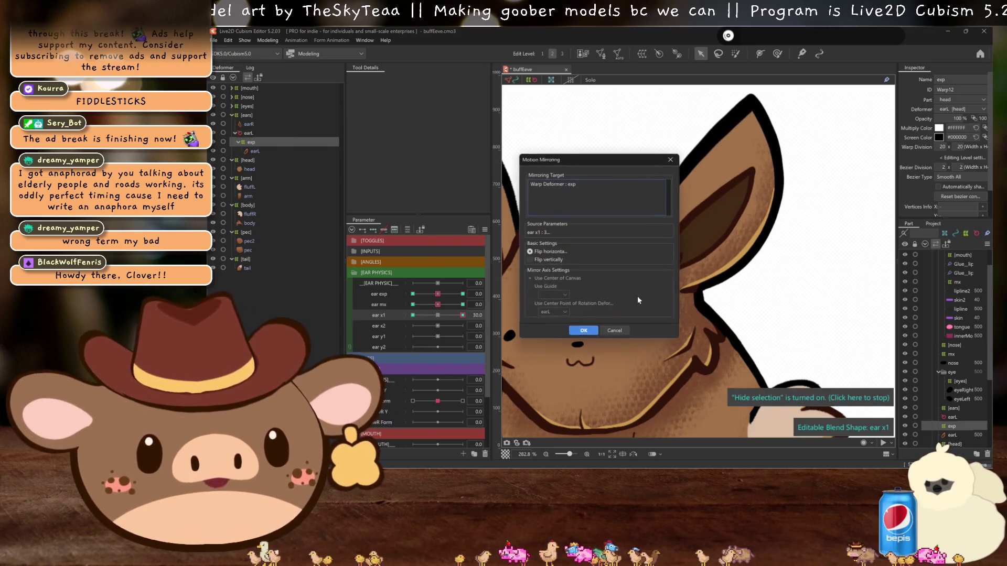
- Confirm the mirroring and refine the inner-ear warp at ear x1 -30
click(582, 330)
drag(438, 314, 413, 315)
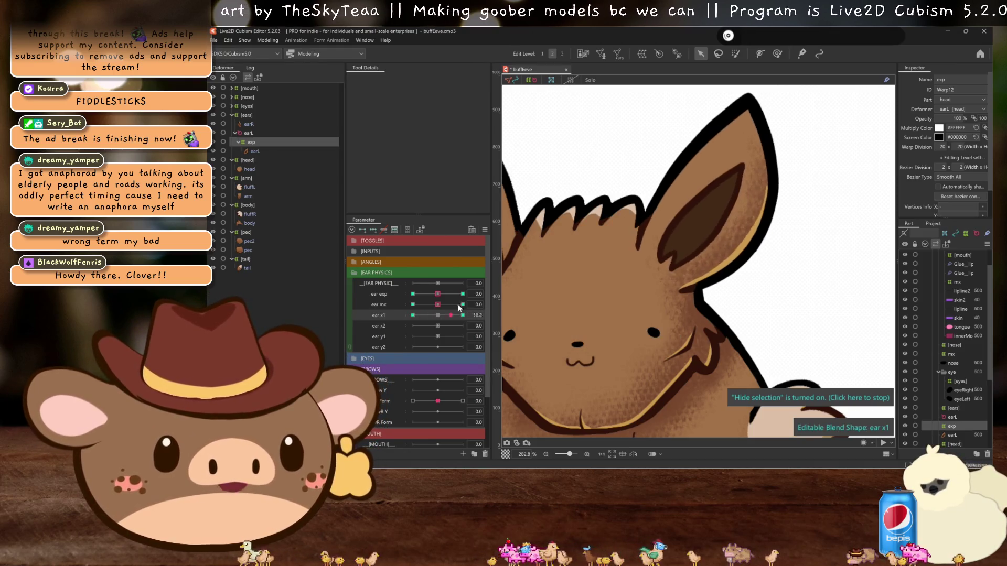
scroll(626, 288, down, 2)
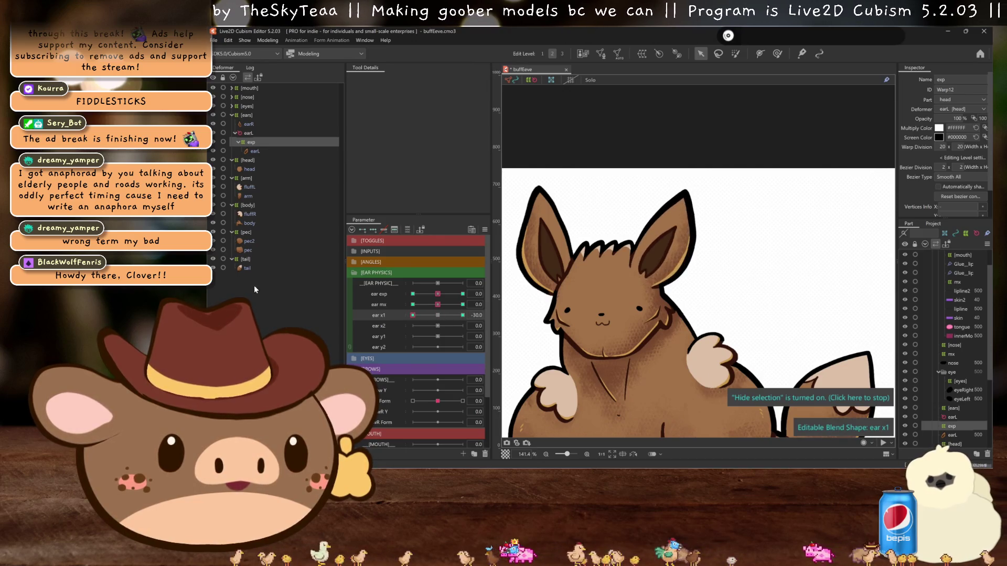
scroll(676, 256, up, 2)
drag(654, 234, 648, 229)
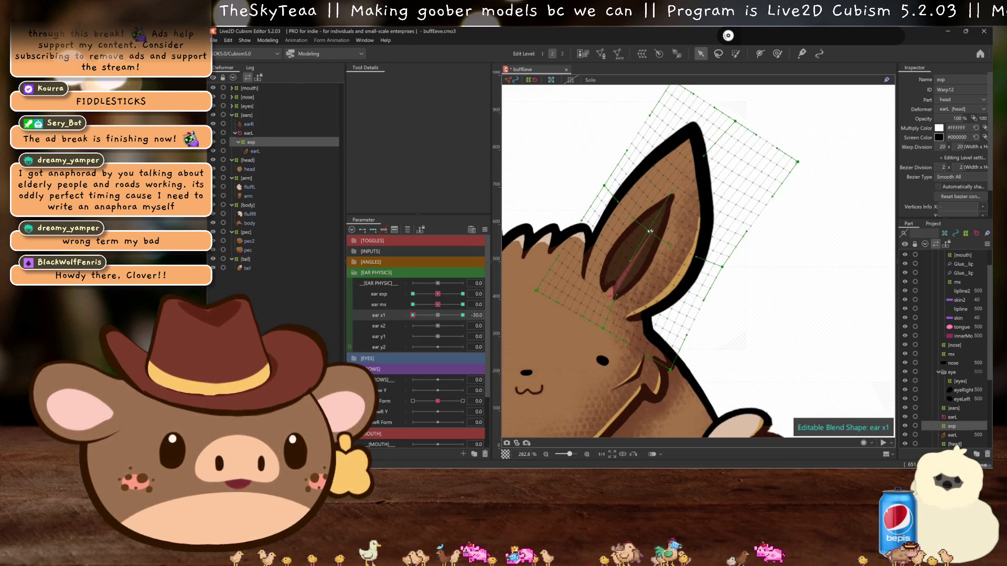
- Sweep ear x1 between 30 and -30 to test the motion, then reset it to 0
drag(413, 315, 463, 316)
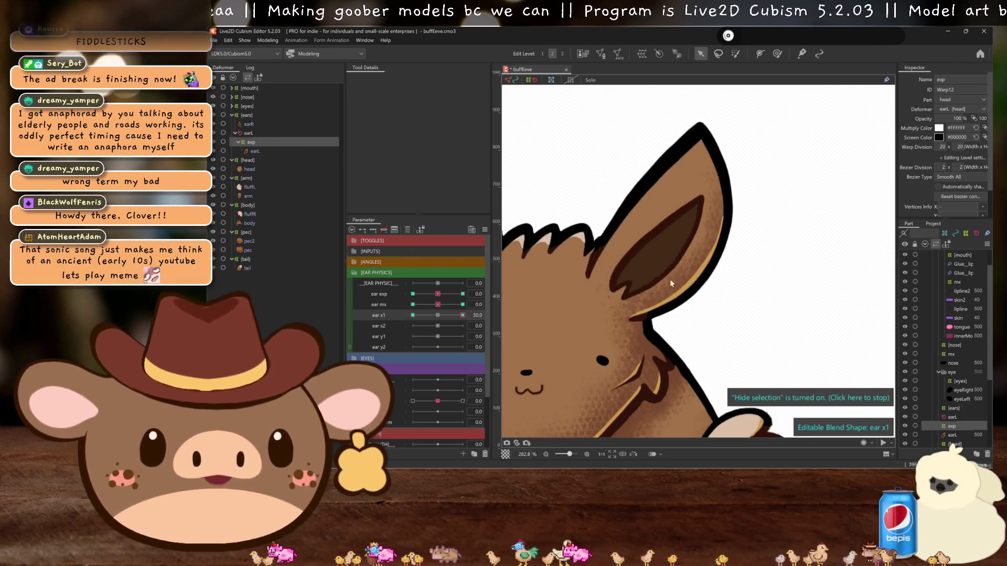
drag(463, 315, 413, 315)
click(436, 314)
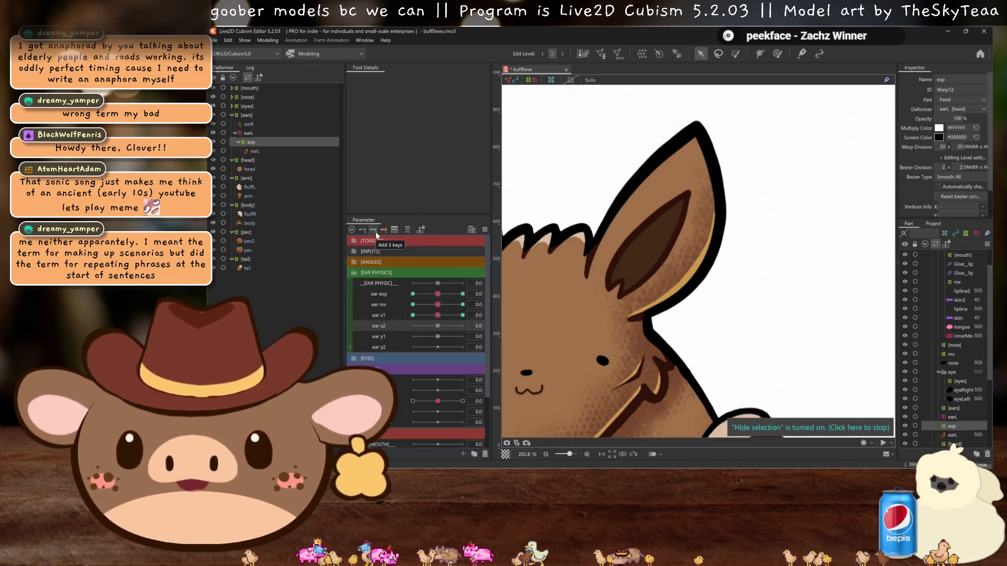
- Add three keys to ear x2 and, at 30, reshape the warp's right corner, upper-right and lower edges
click(375, 232)
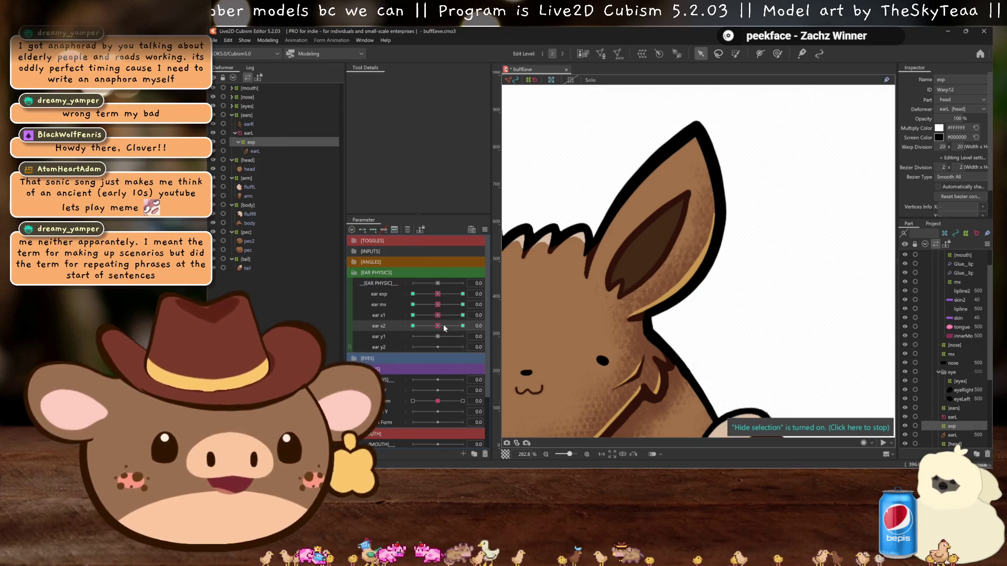
click(462, 326)
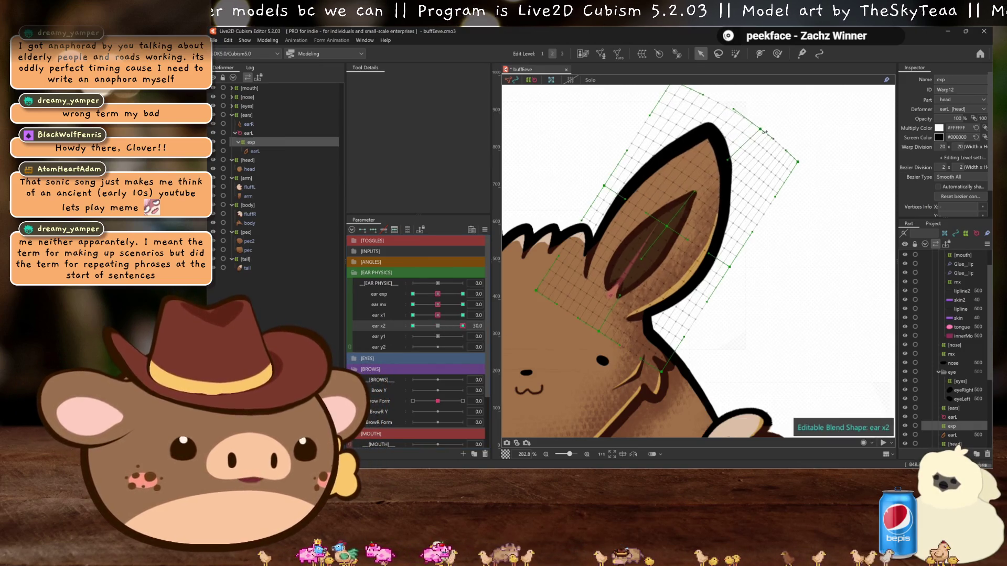
mouse_move(660, 85)
mouse_down()
mouse_move(684, 114)
mouse_move(726, 130)
mouse_up()
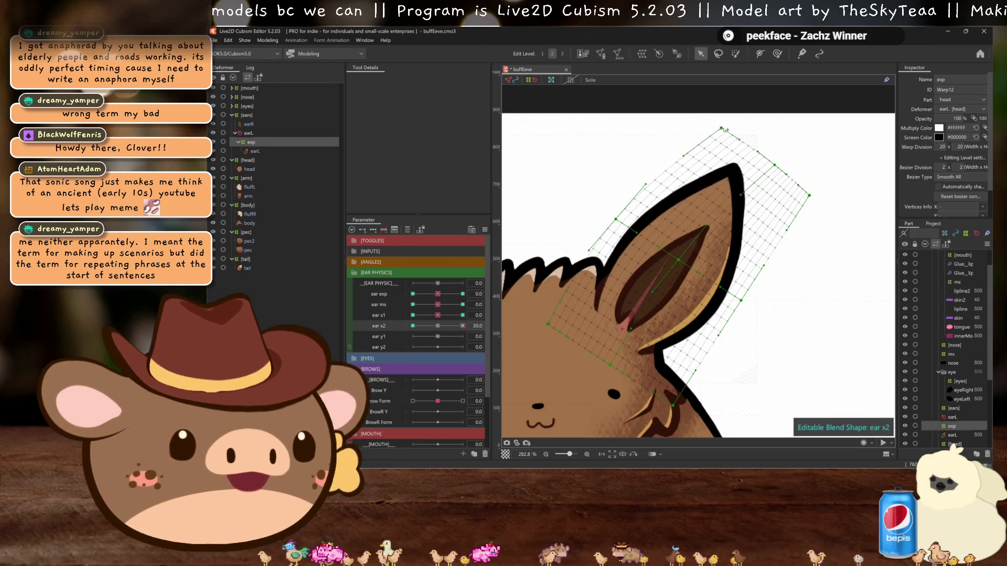
drag(810, 195, 819, 210)
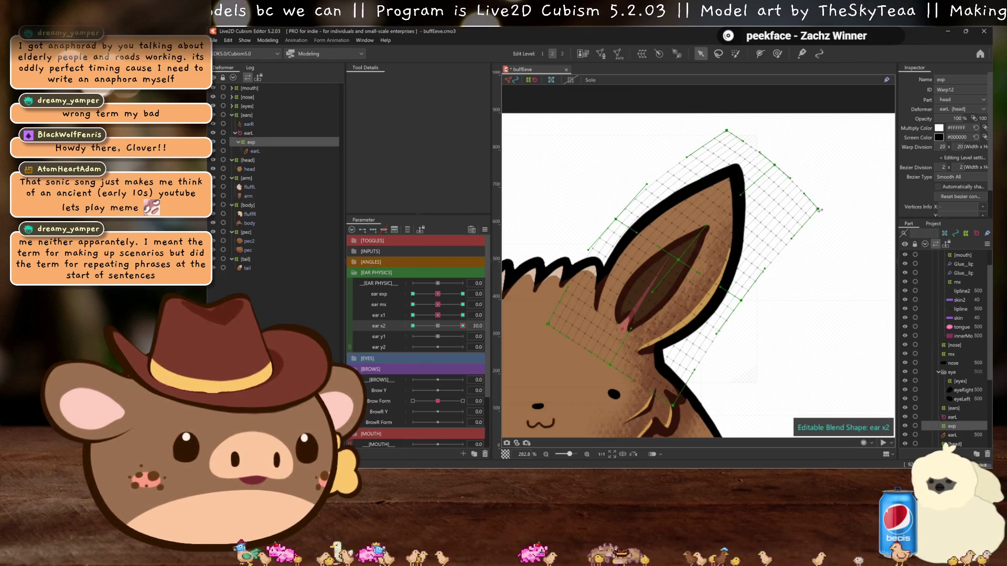
drag(776, 166, 781, 169)
key(ctrl+h)
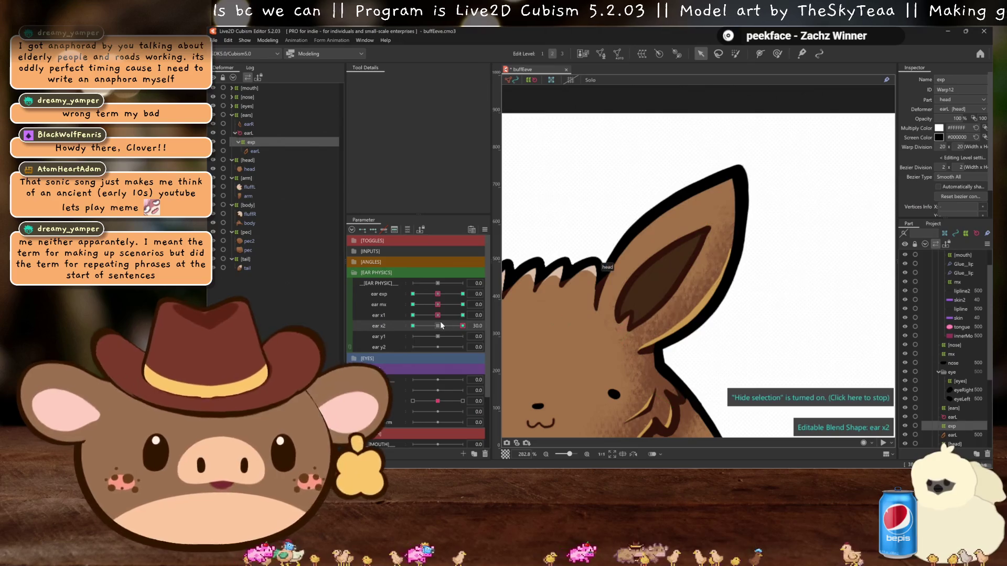
key(ctrl+z)
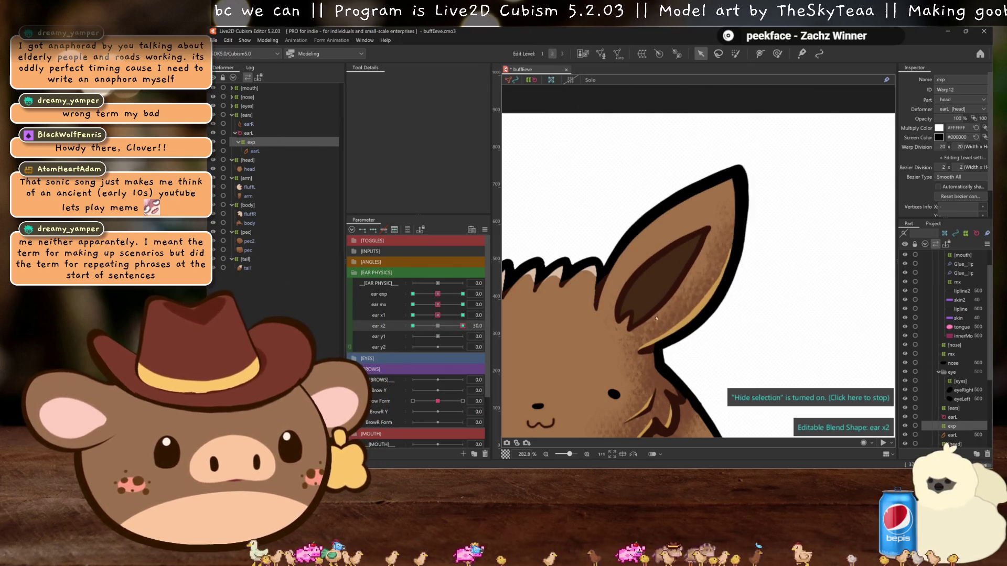
key(ctrl+z)
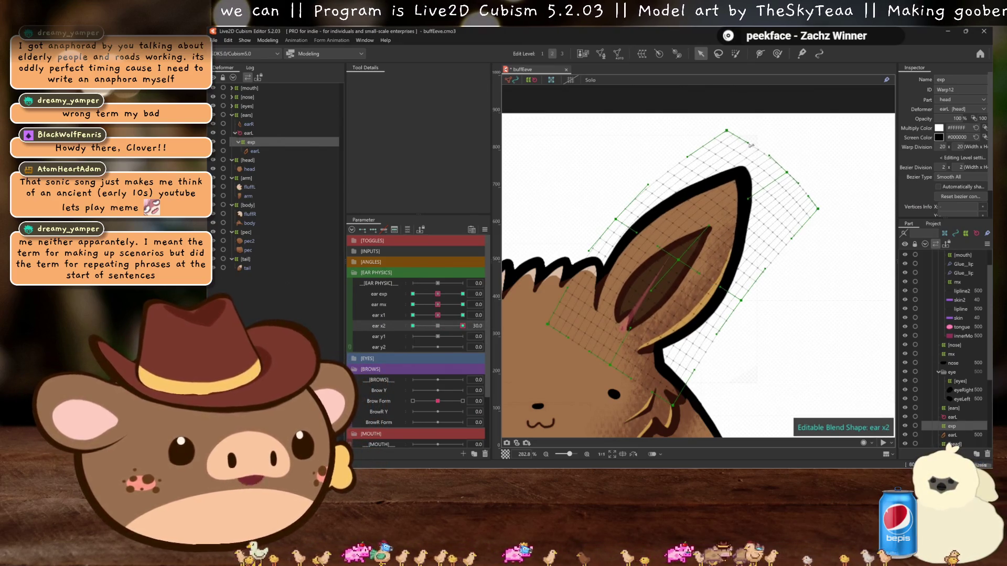
key(ctrl+h)
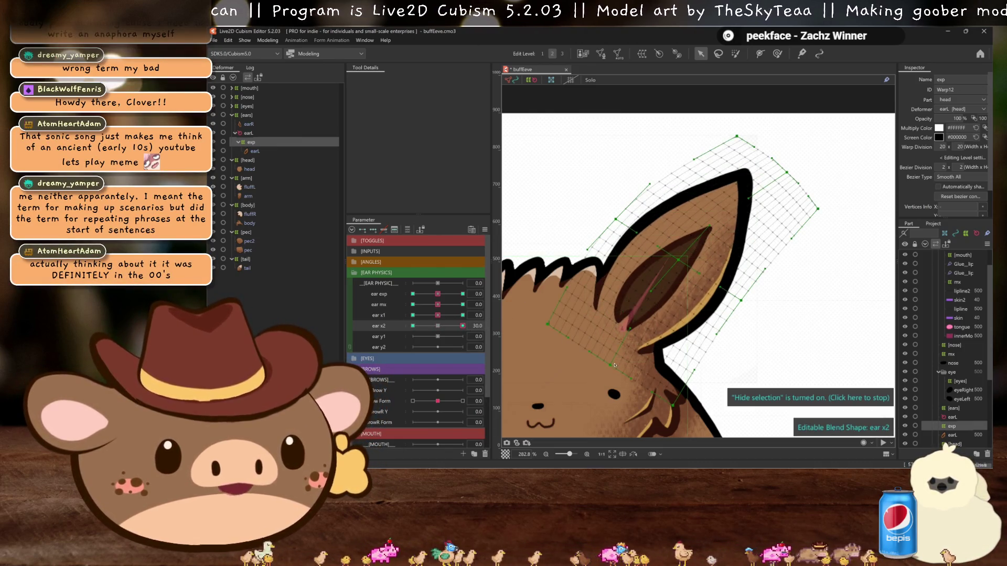
drag(615, 365, 617, 370)
key(ctrl+h)
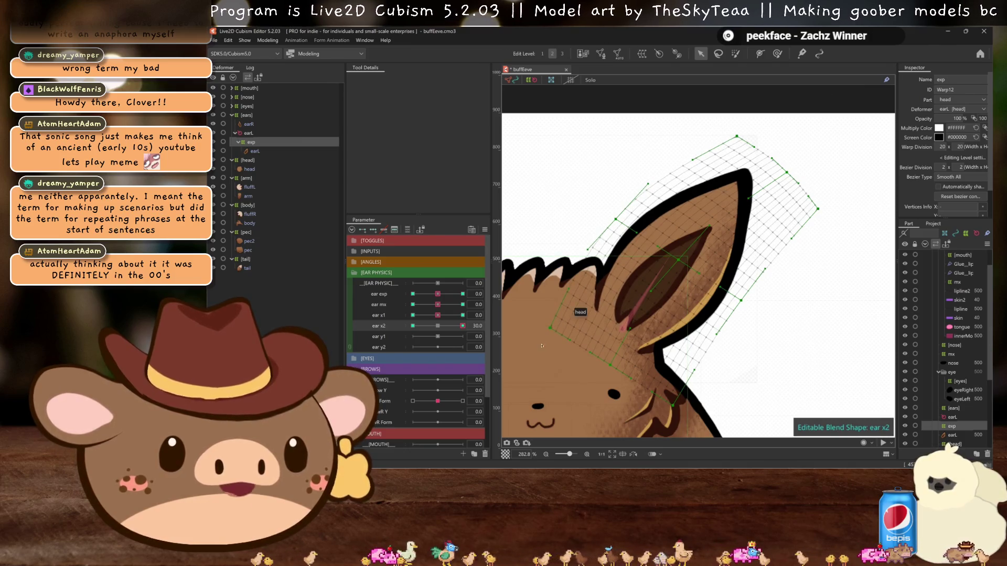
key(ctrl+h)
- Mirror the ear x2 bend onto its -30 key and return ear x2 to centre
drag(439, 324, 414, 331)
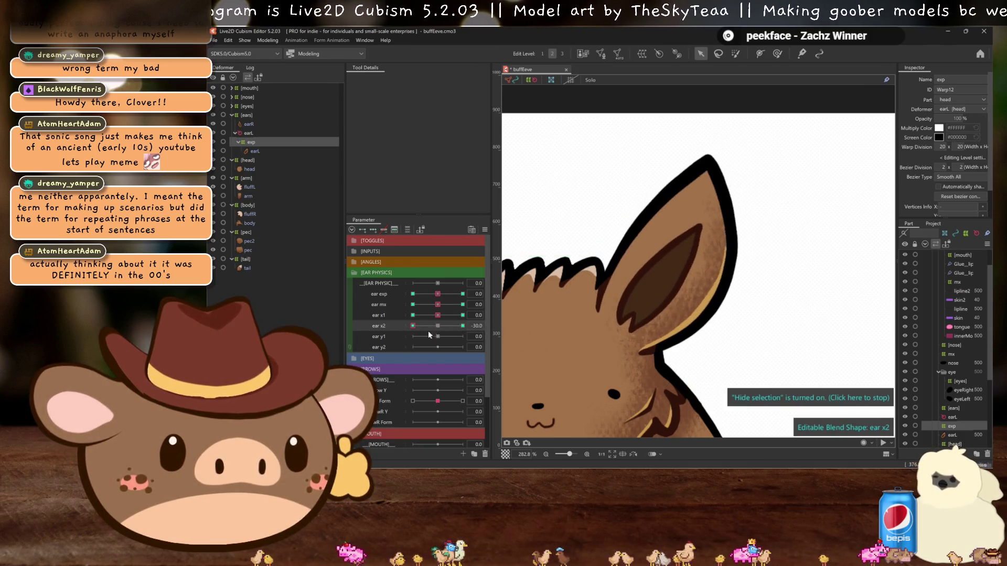
click(462, 325)
key(ctrl+shift+v)
click(592, 332)
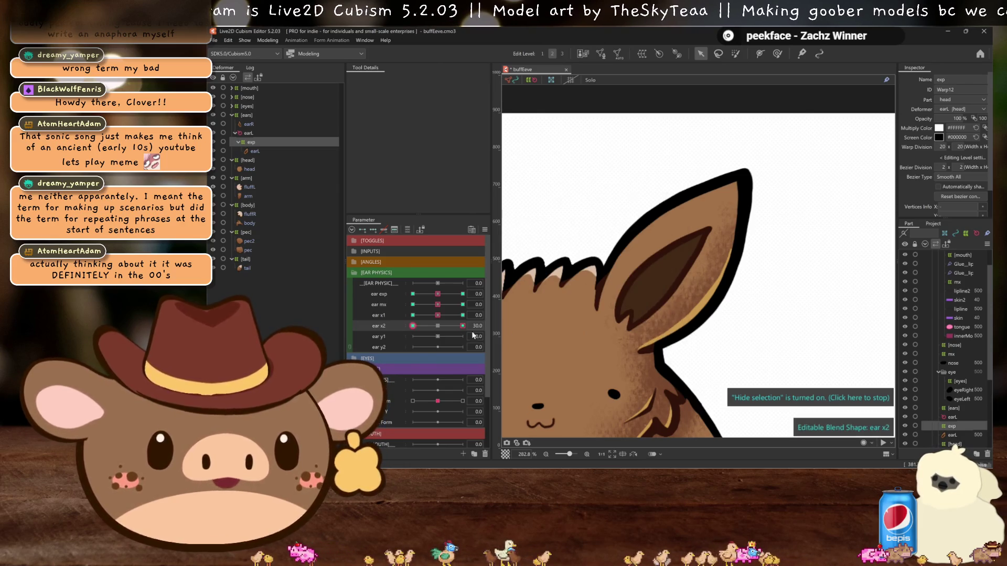
click(437, 326)
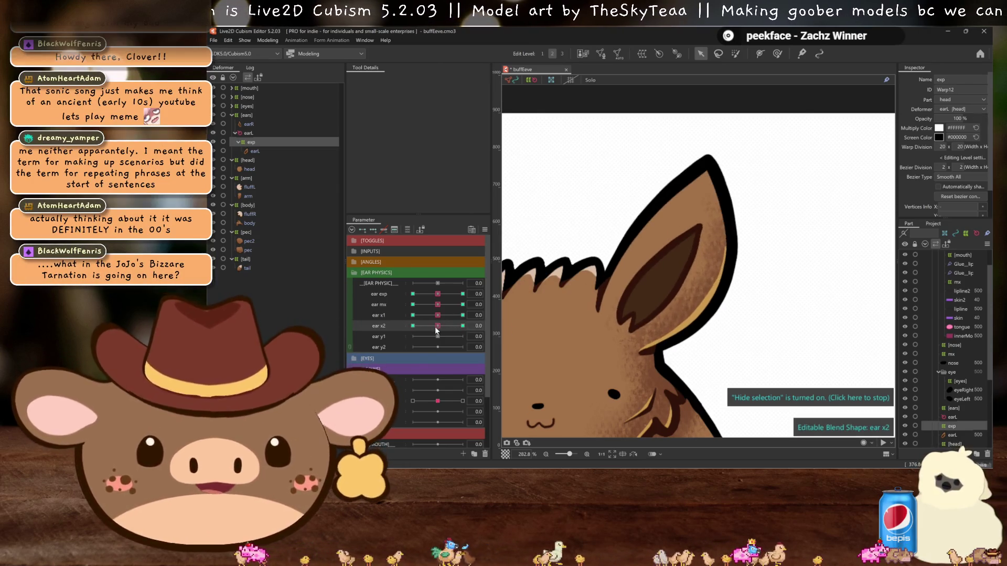
- At ear x2 -30, pull the warp's top corners and top edge leftward to tilt the ear tip left
drag(435, 326, 413, 326)
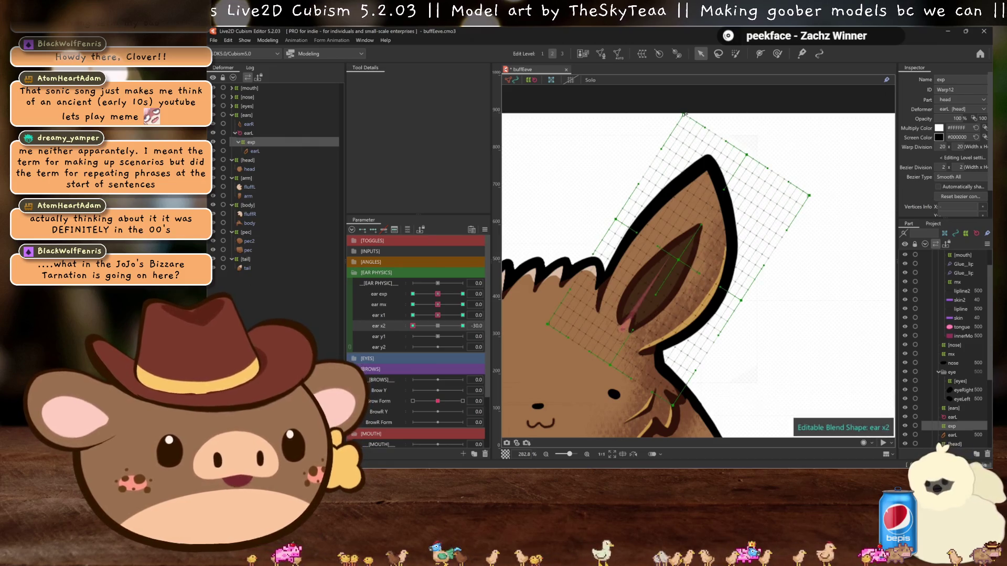
drag(684, 115, 639, 114)
drag(749, 157, 722, 143)
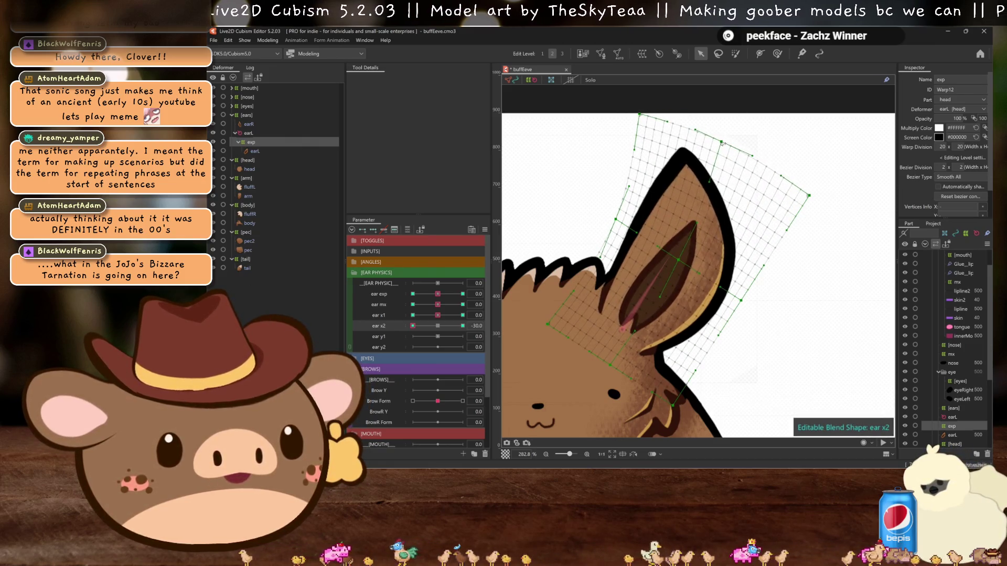
drag(814, 198, 778, 178)
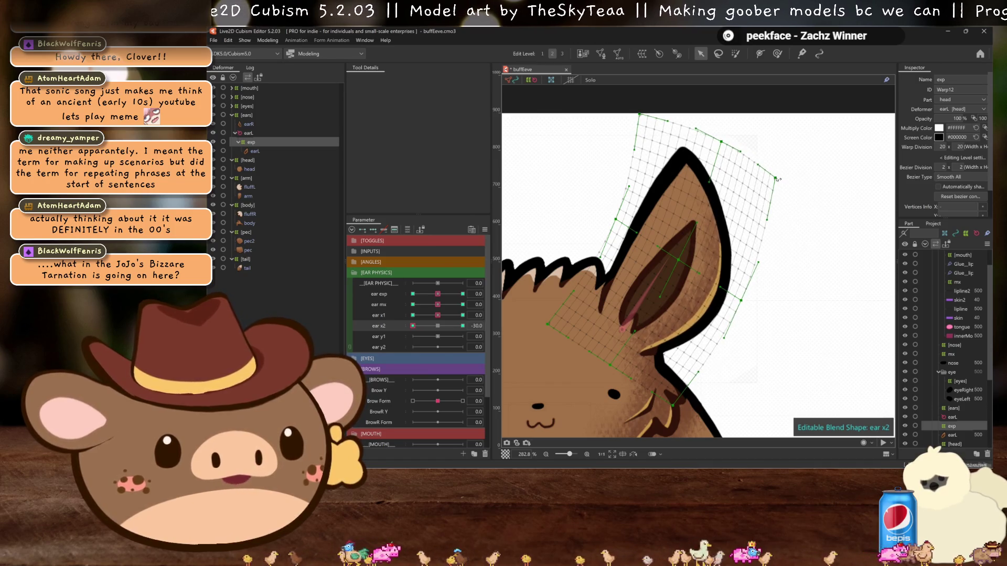
key(ctrl+h)
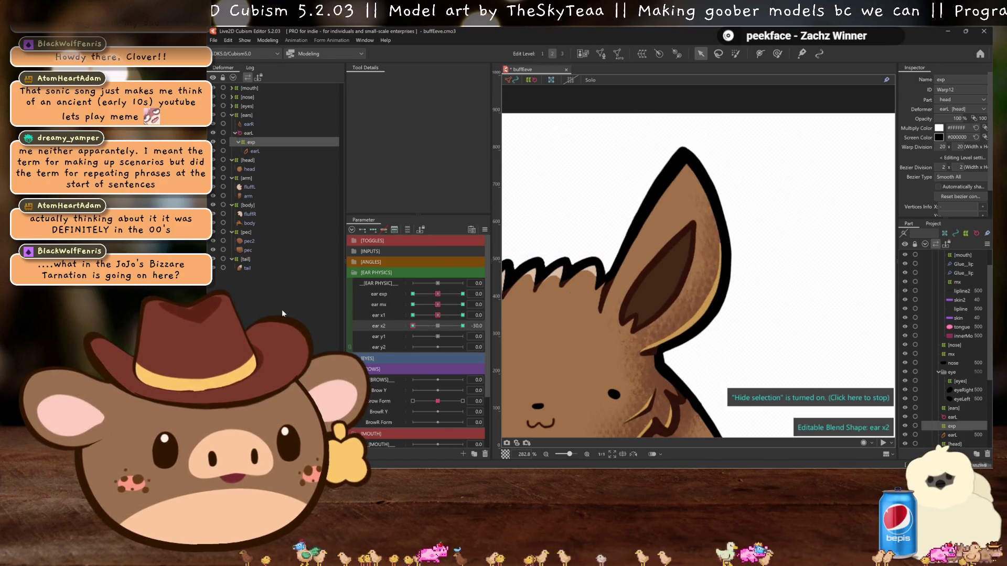
key(ctrl+h)
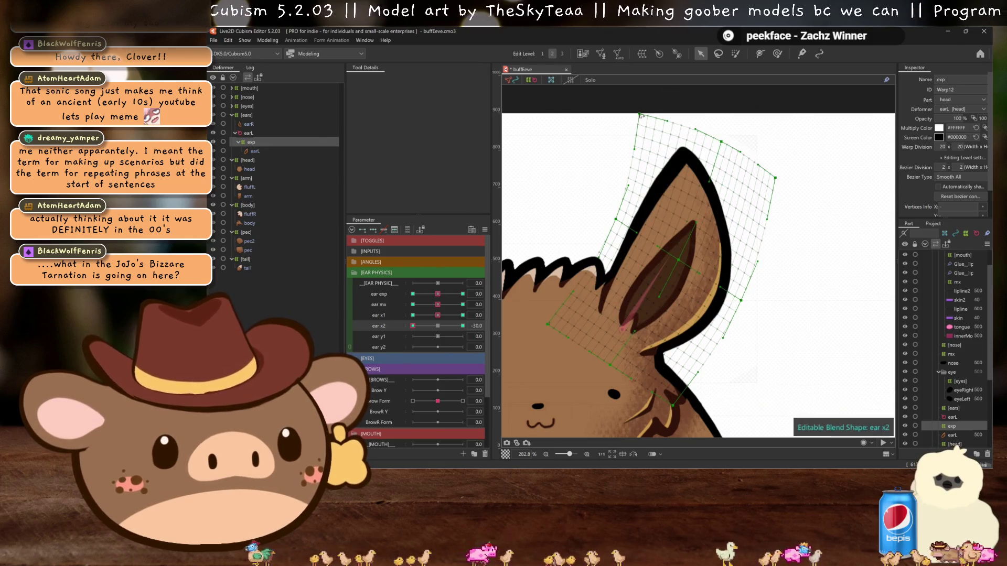
drag(640, 115, 614, 119)
drag(696, 130, 698, 134)
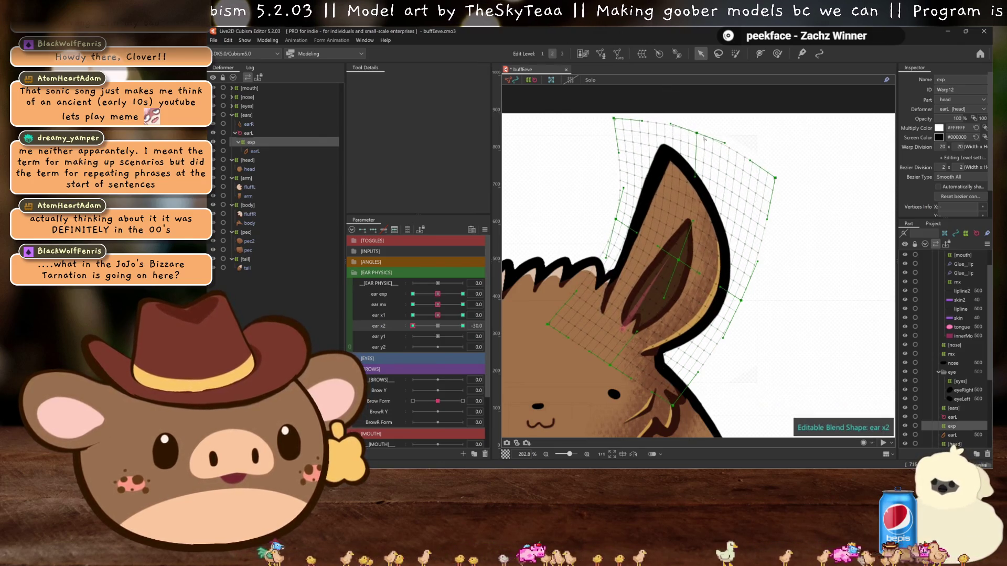
drag(775, 178, 744, 156)
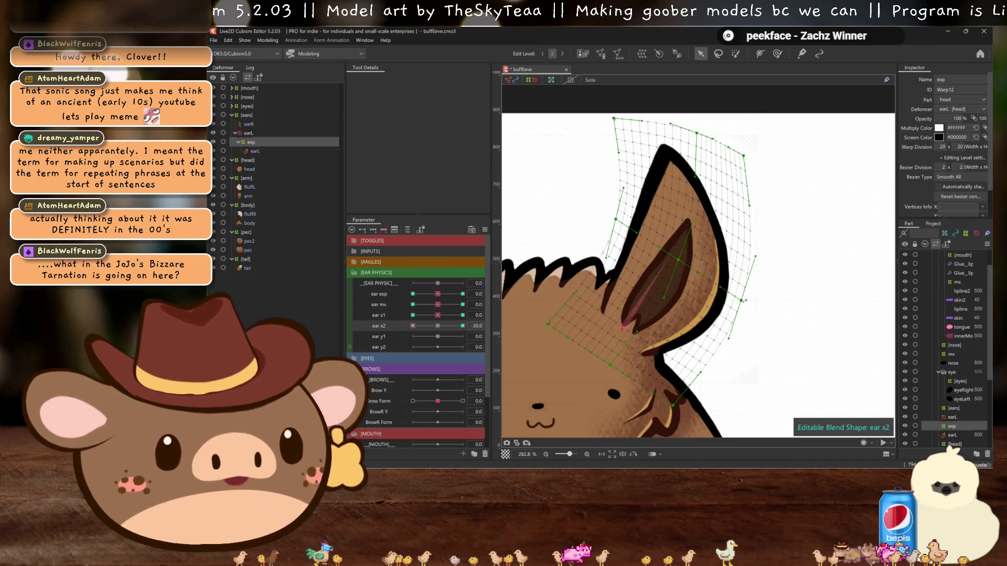
drag(741, 300, 737, 297)
key(ctrl+h)
- Compare the ear x2 shapes at 30 and -30, then select the ear y1 parameter
drag(413, 326, 462, 326)
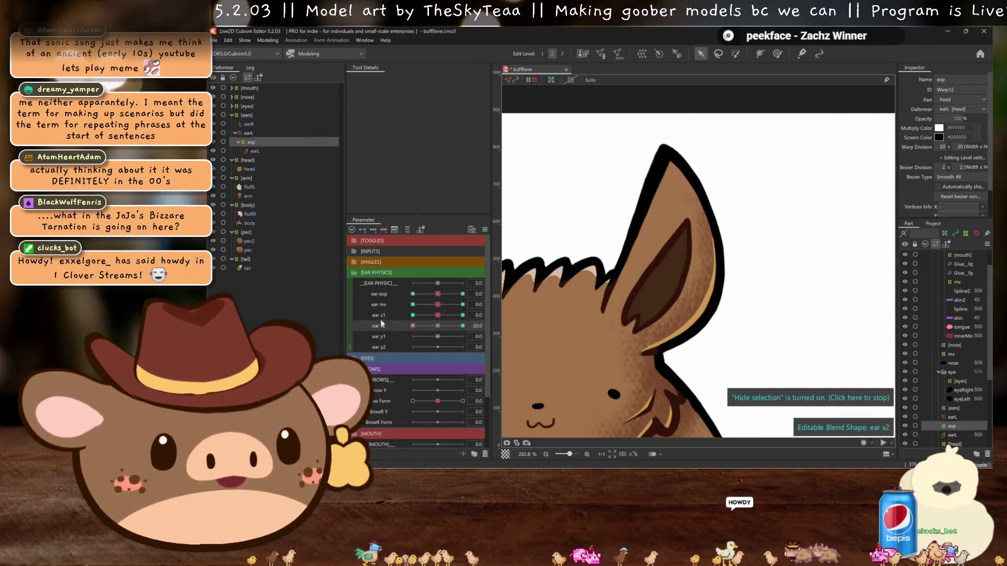
key(ctrl+z)
key(ctrl+h)
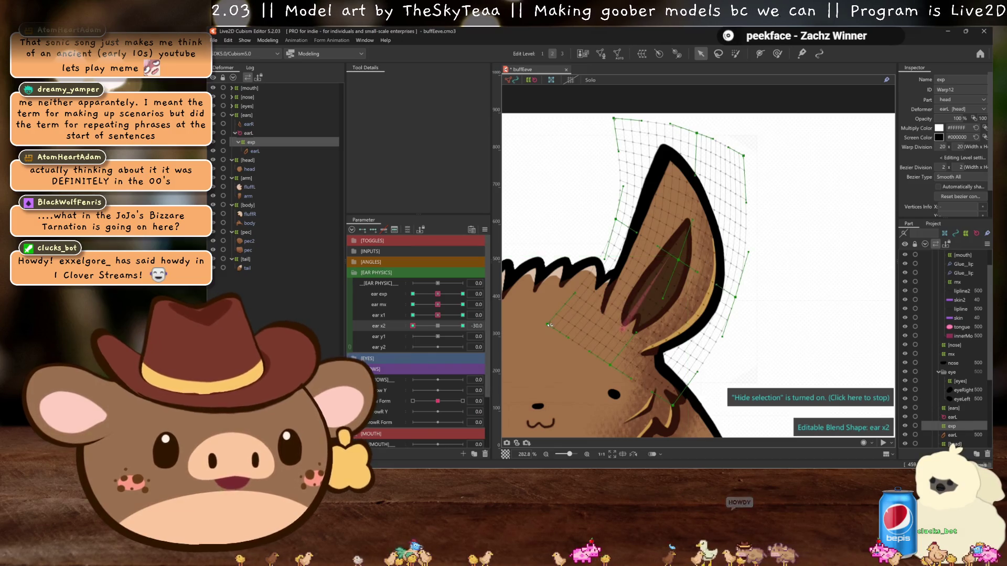
key(ctrl+h)
drag(413, 326, 462, 326)
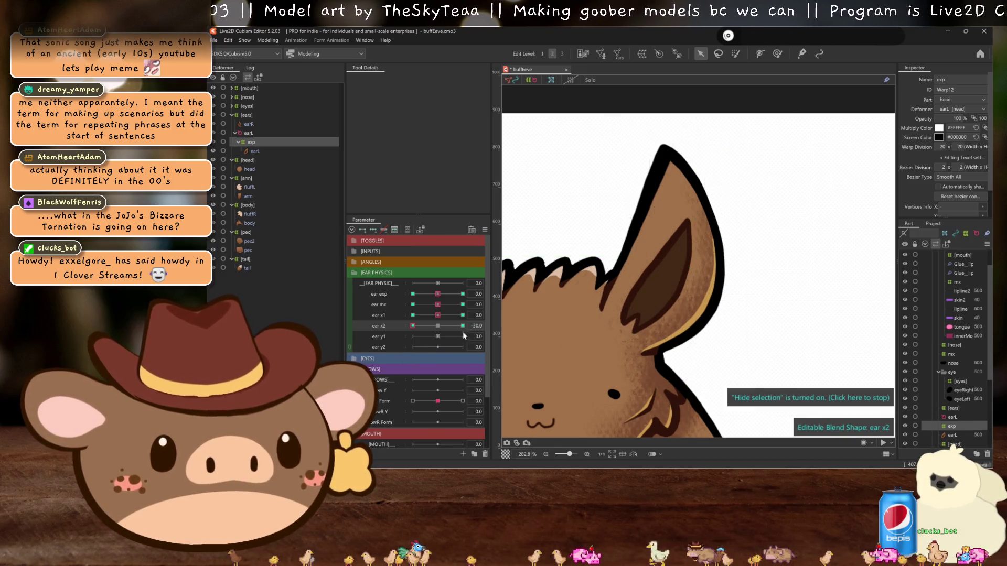
scroll(793, 342, down, 2)
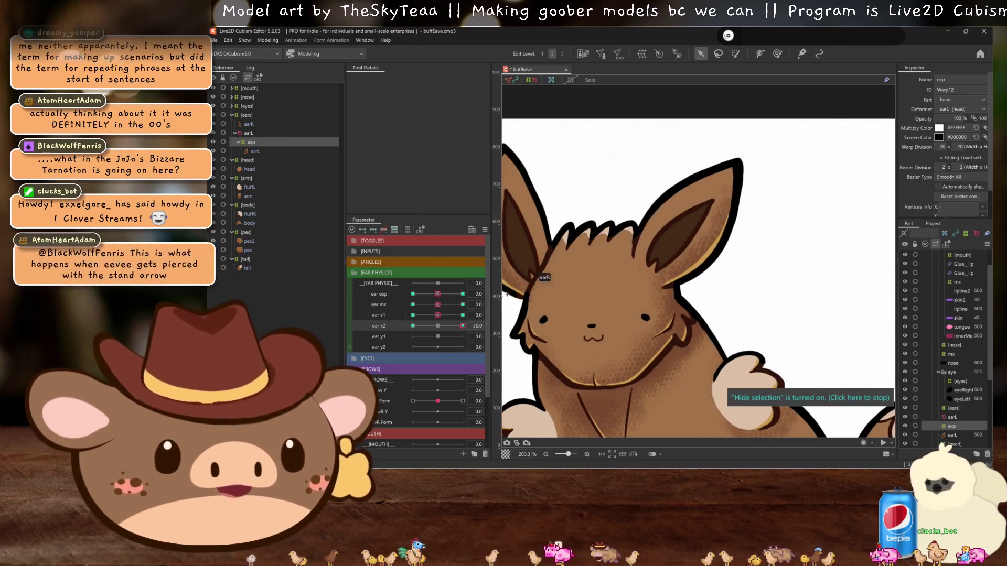
mouse_move(462, 326)
mouse_down()
mouse_move(412, 326)
mouse_move(462, 315)
mouse_move(437, 315)
mouse_move(463, 336)
mouse_up()
click(375, 334)
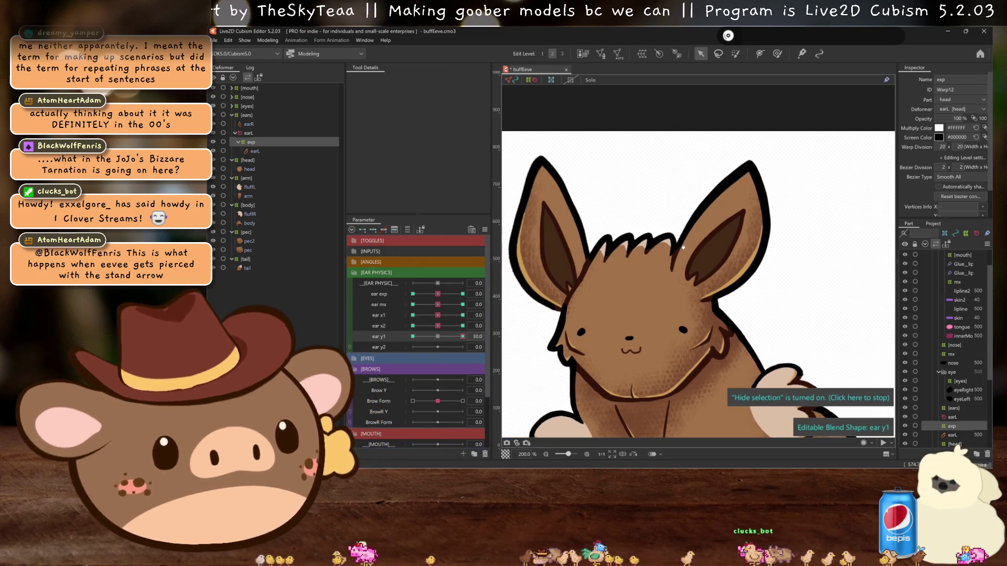
- At ear y1 30, raise the inner-ear warp points and bend the left and right edges inward
scroll(727, 237, up, 2)
drag(726, 237, 728, 218)
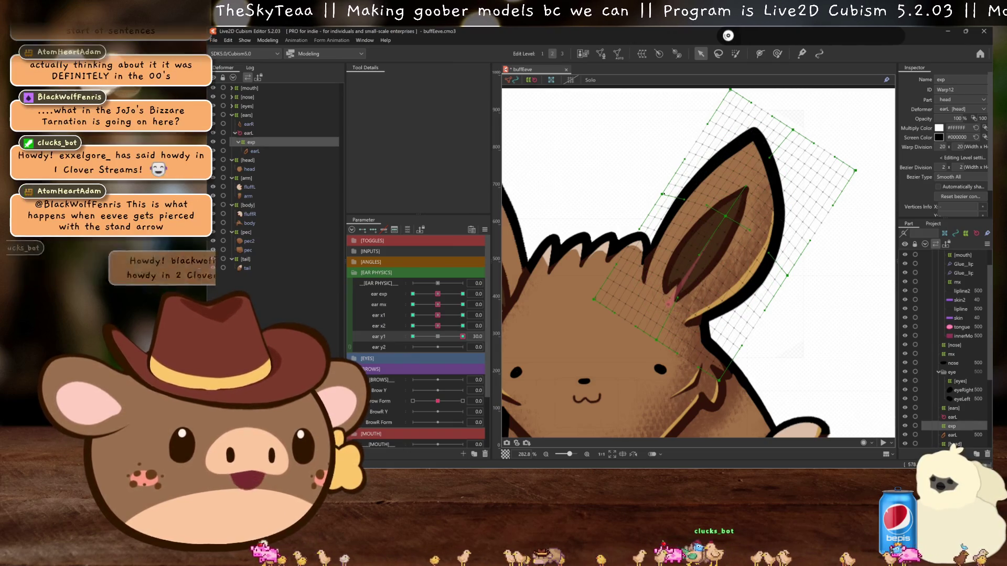
drag(670, 204, 677, 206)
drag(790, 276, 779, 272)
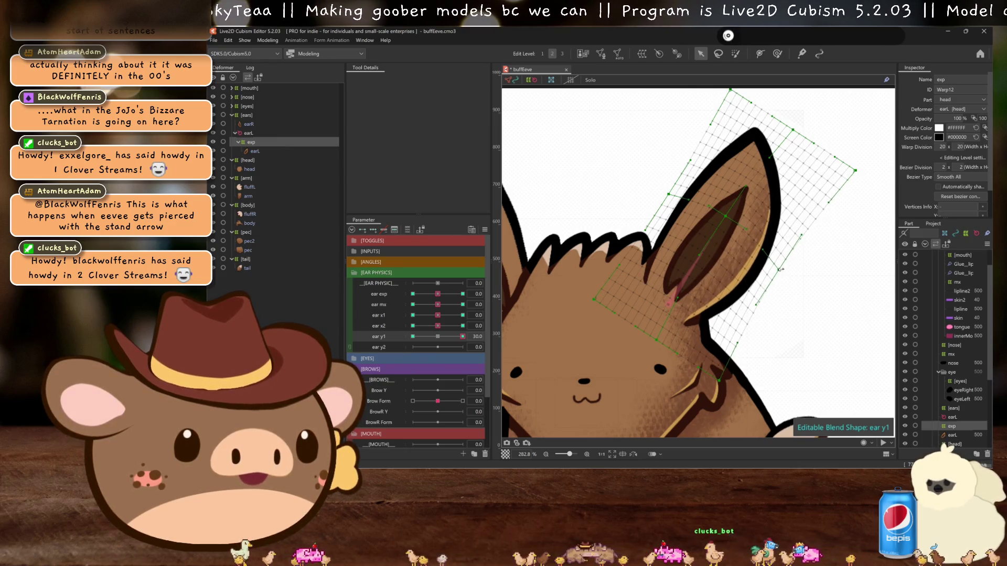
- Try a reshape at ear y1 -30, undo it, compare at 30, and open ear y2's parameter settings
click(413, 336)
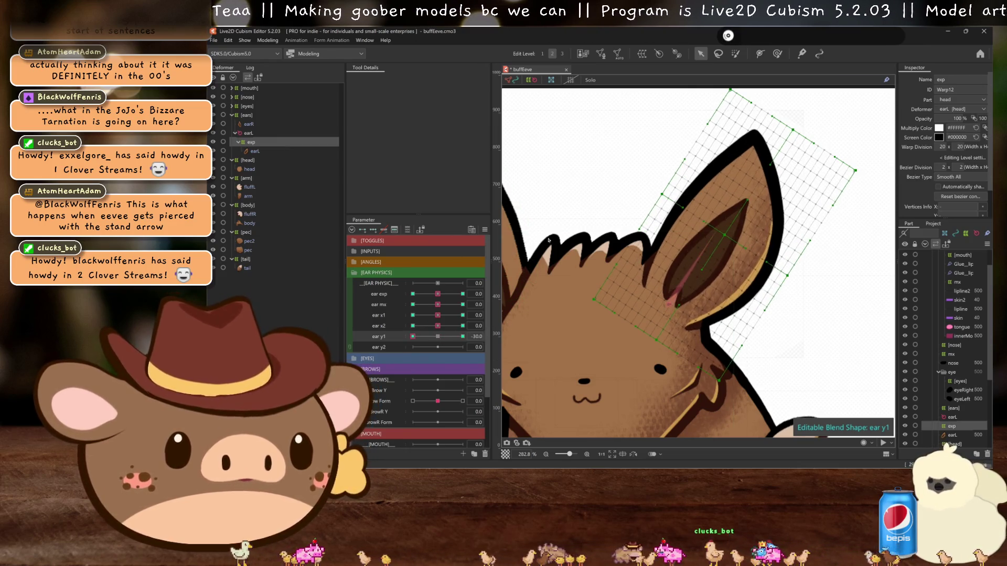
drag(728, 228, 717, 247)
key(ctrl+z)
key(ctrl+z)
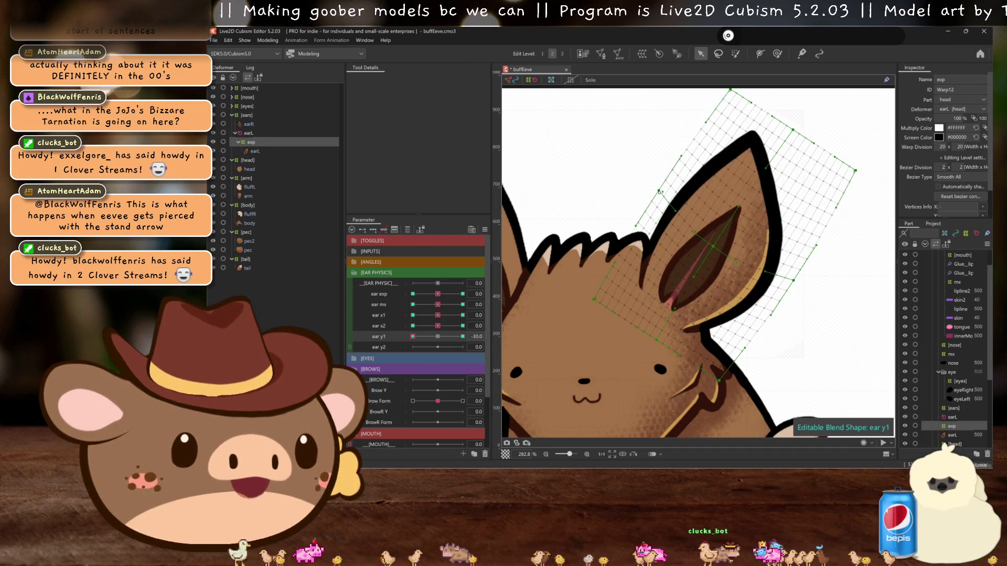
click(463, 337)
key(h)
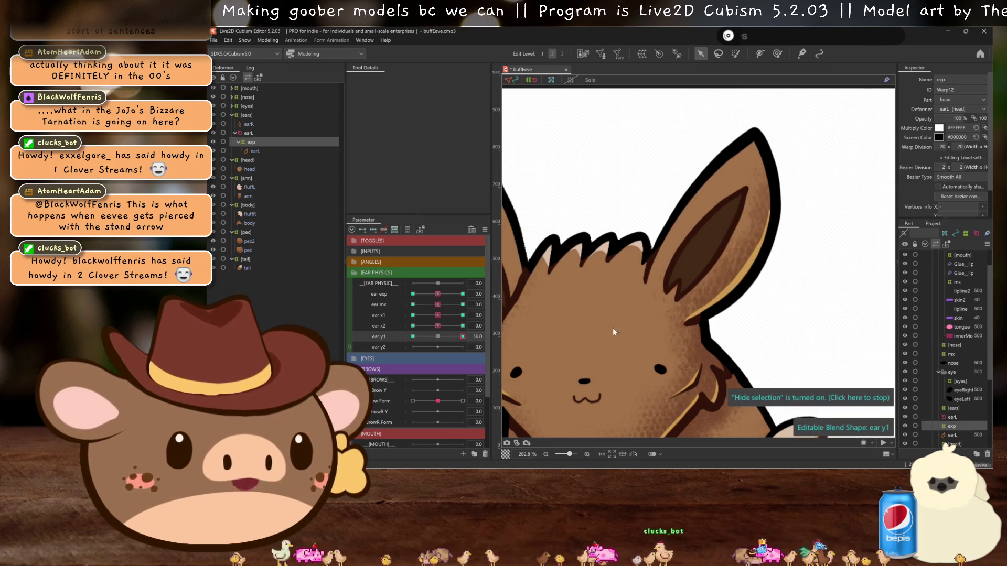
double_click(379, 347)
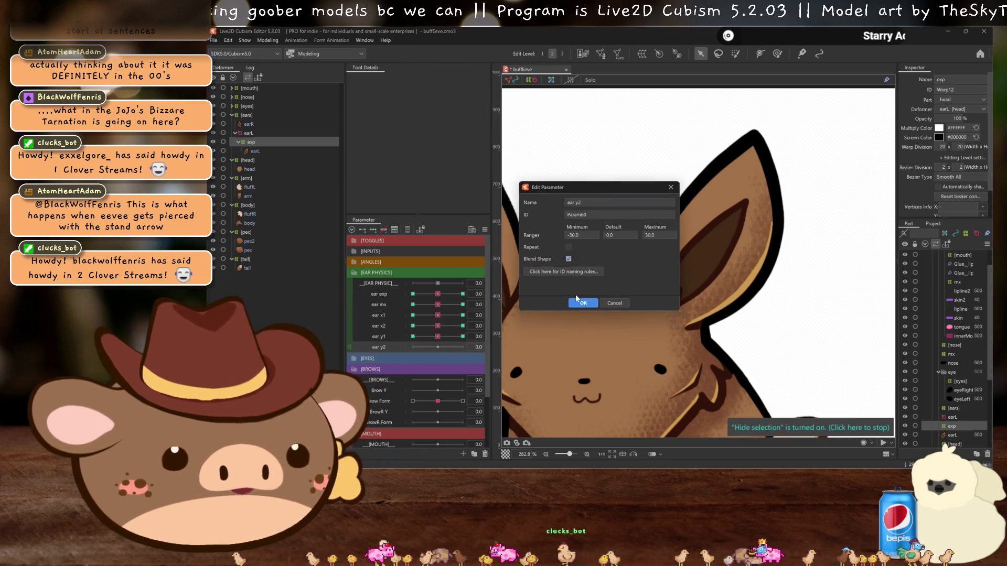
- At ear y2 30, pull the warp's top edge up and right corner up-left, comparing against 0
click(582, 302)
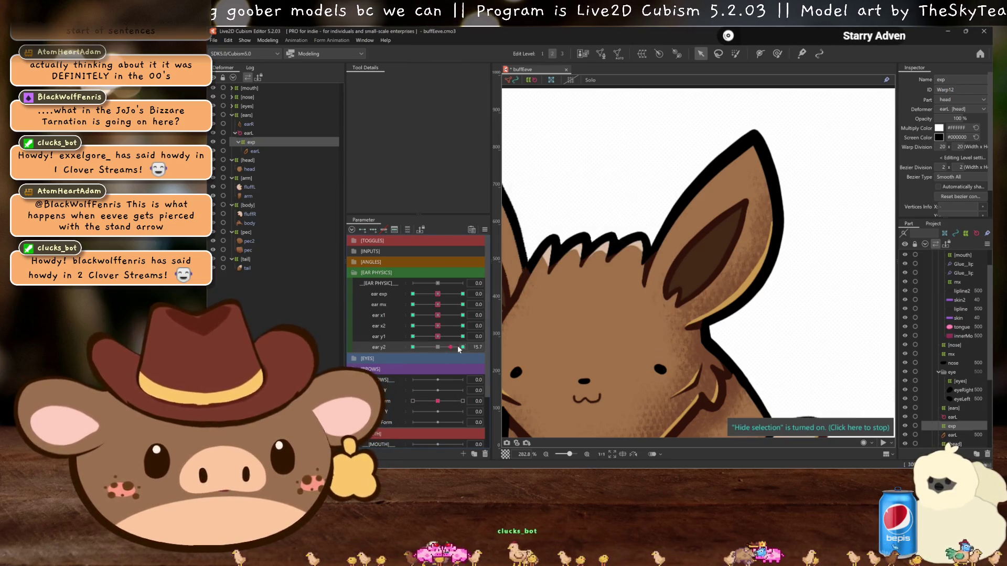
click(462, 347)
drag(793, 129, 793, 112)
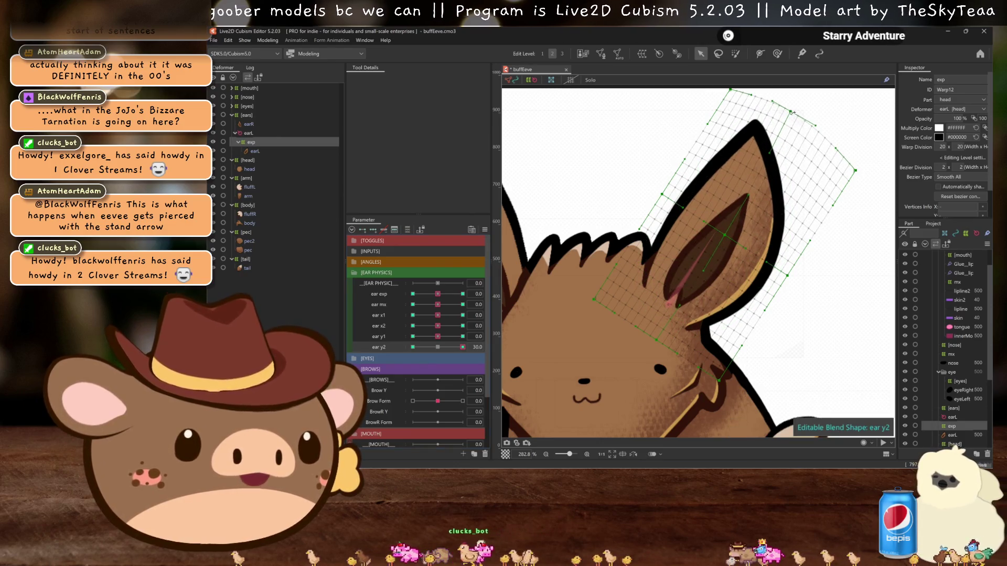
drag(856, 170, 836, 142)
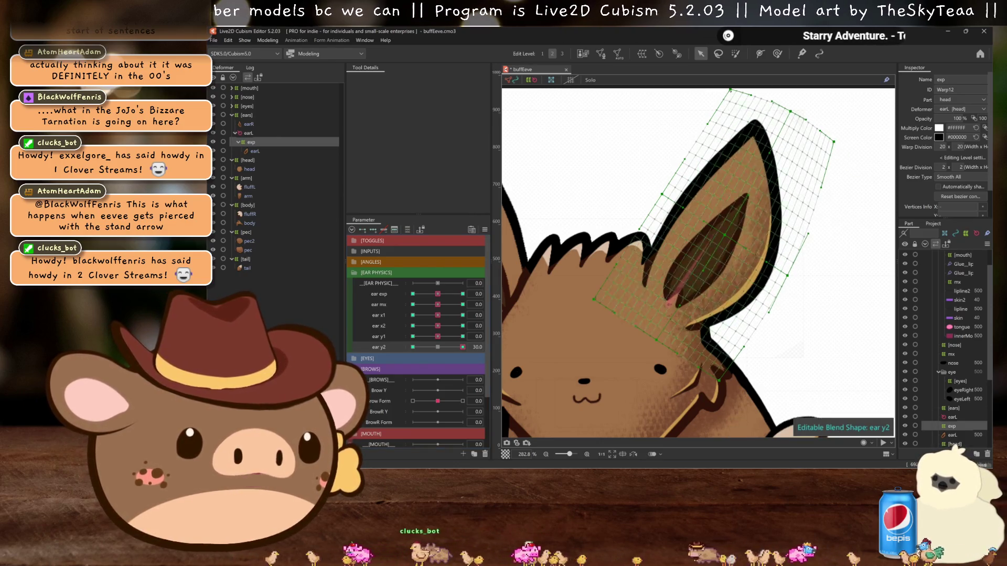
click(439, 347)
click(462, 347)
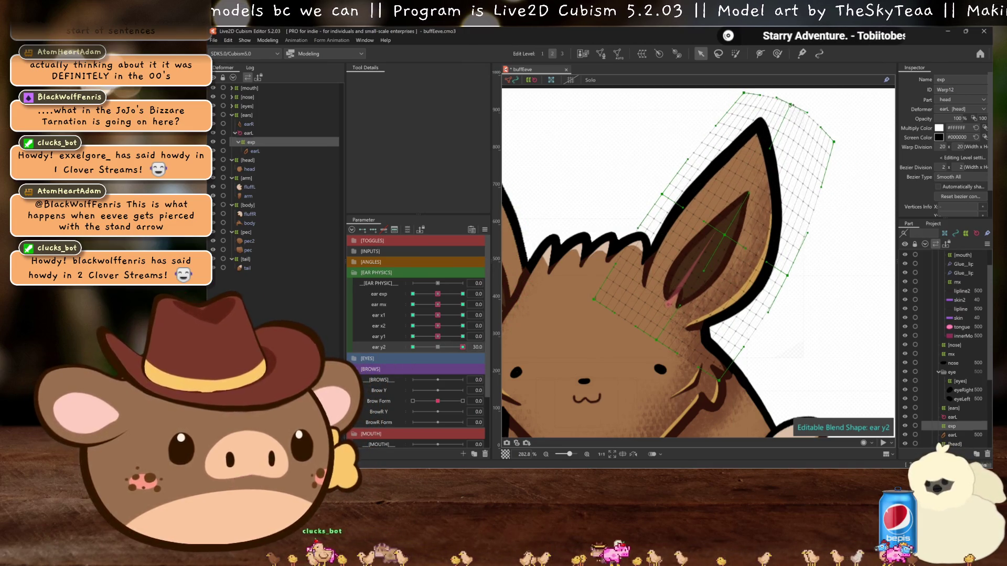
- At ear y2 -30, curve the warp's top edge down and shift its corners, reset to 0, and open Physics Settings
click(413, 347)
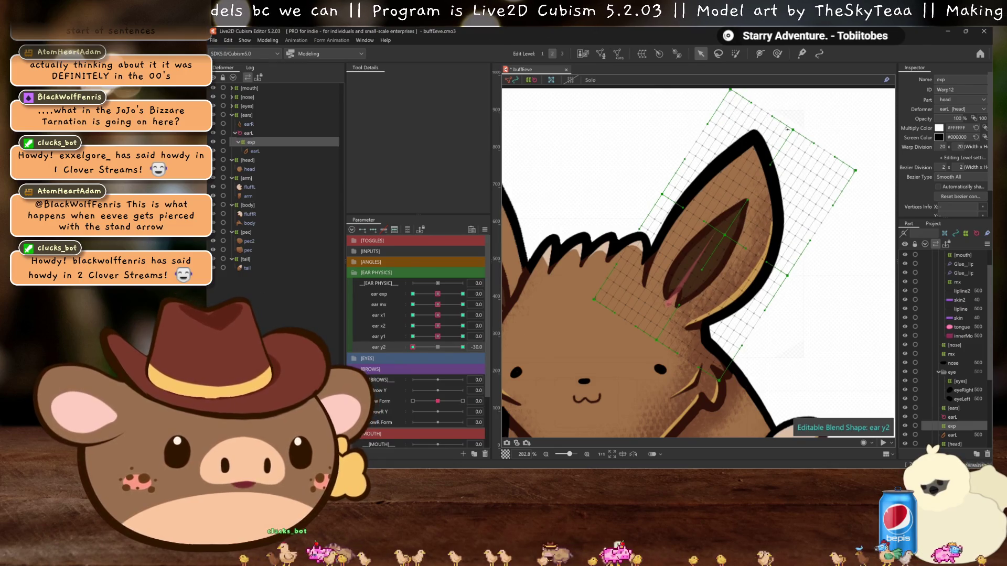
drag(786, 127, 781, 142)
drag(729, 91, 692, 109)
drag(855, 171, 870, 206)
drag(789, 144, 796, 156)
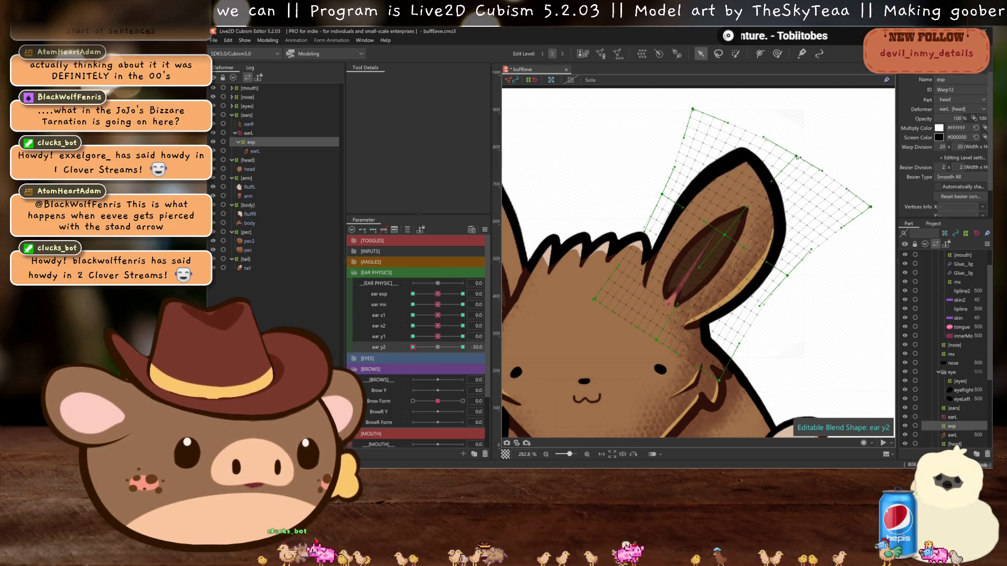
key(ctrl+h)
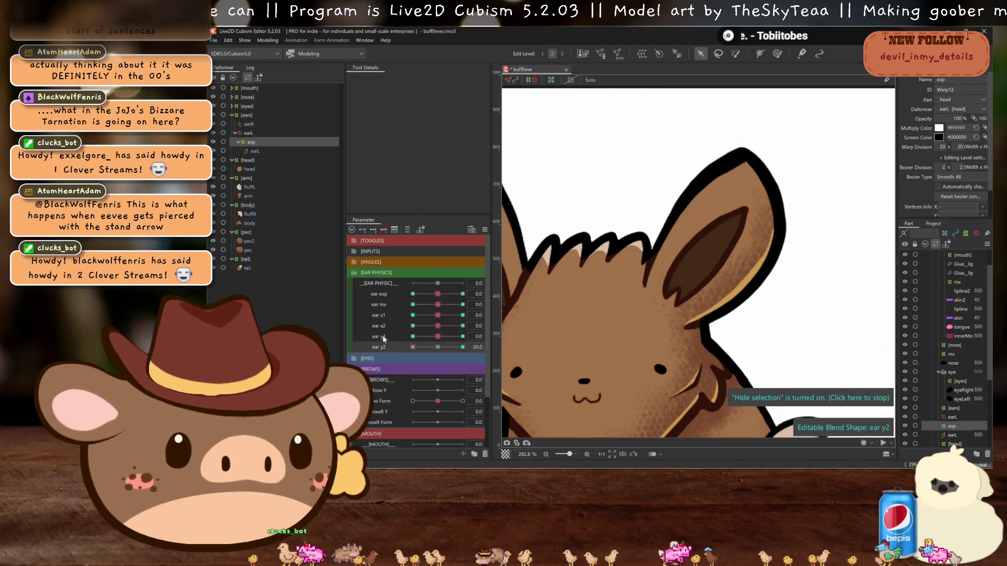
click(436, 346)
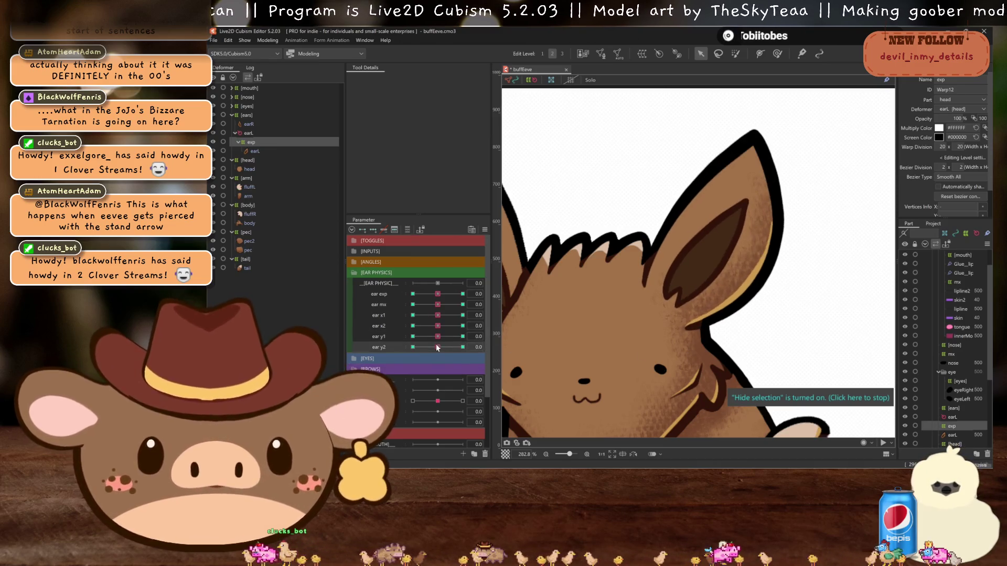
click(270, 40)
click(309, 225)
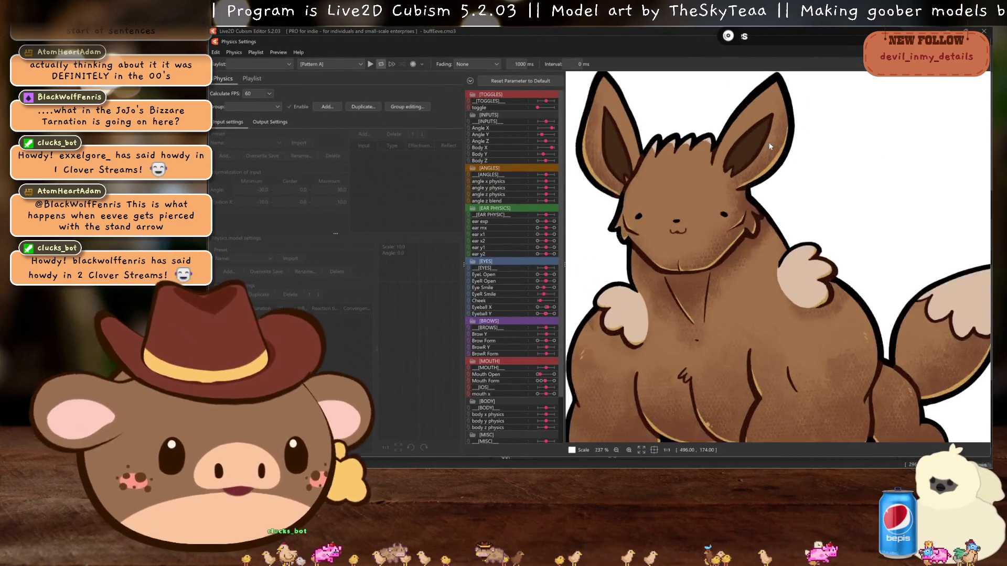
- Sway the physics preview, reopen Physics Settings, and start importing the 90sFern.physics3.json physics file
drag(770, 146, 788, 176)
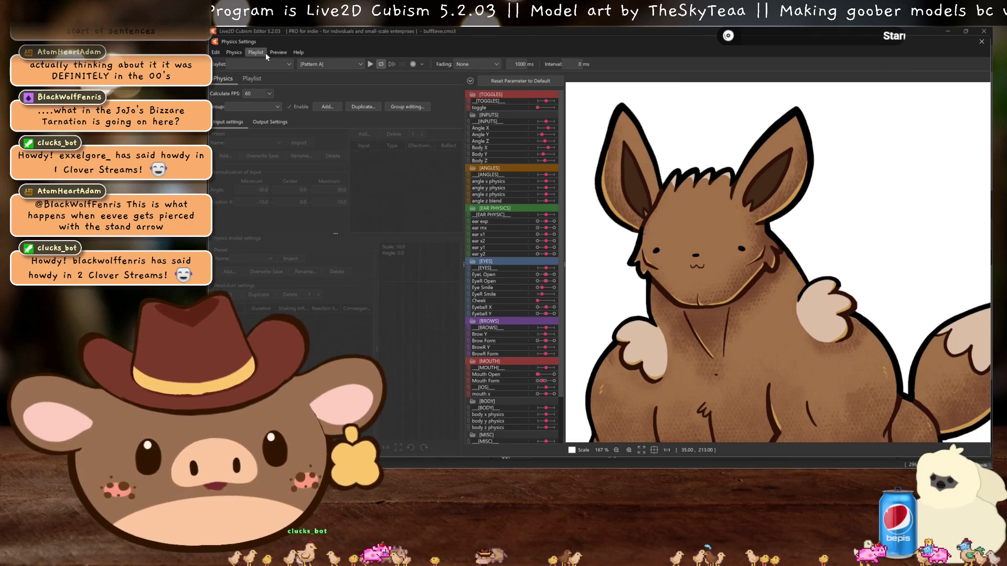
key(Escape)
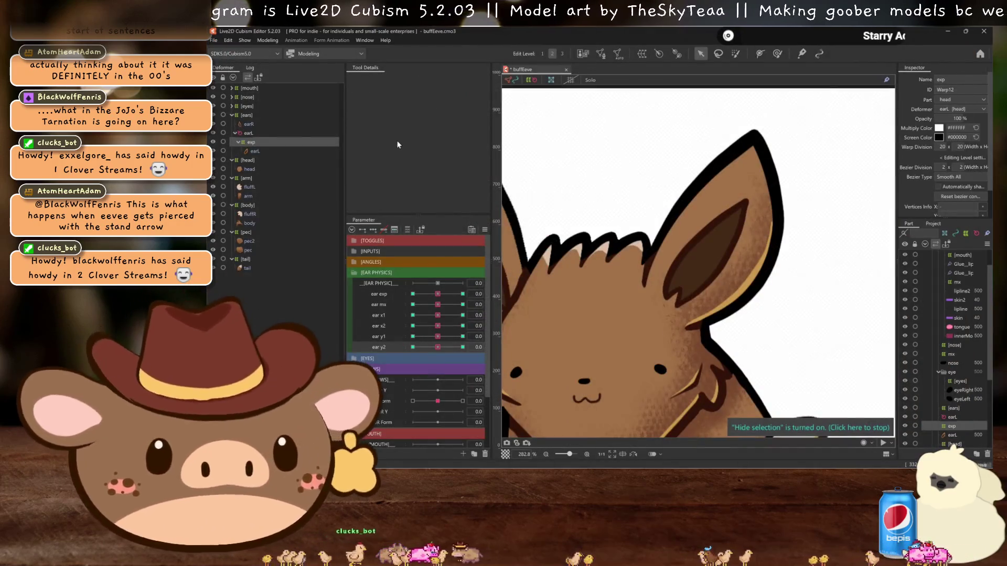
click(268, 41)
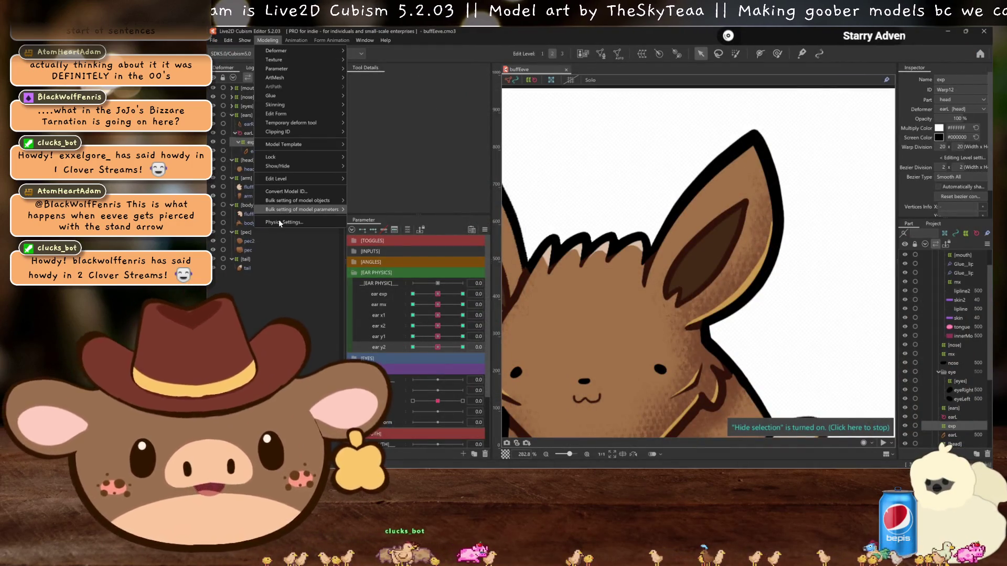
click(280, 223)
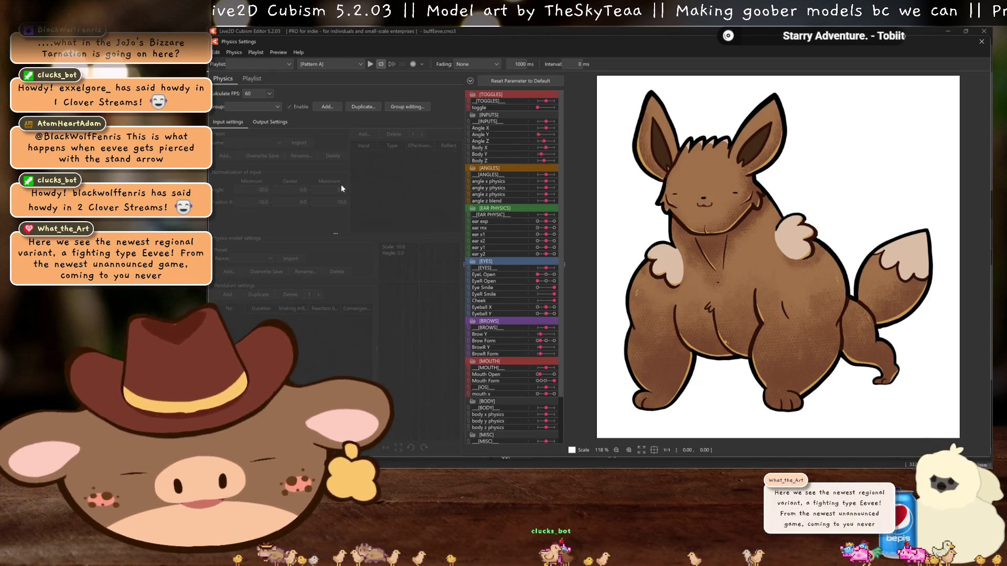
click(233, 52)
click(261, 75)
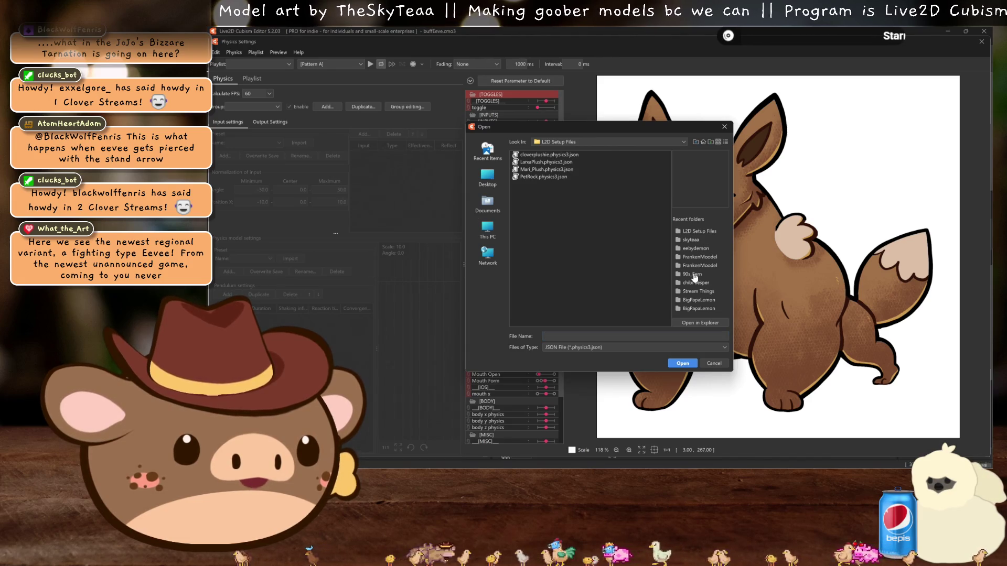
- Open 90sFern.physics3.json, dismiss the import error, zoom to check the ears, and close Physics Settings
click(691, 363)
click(684, 329)
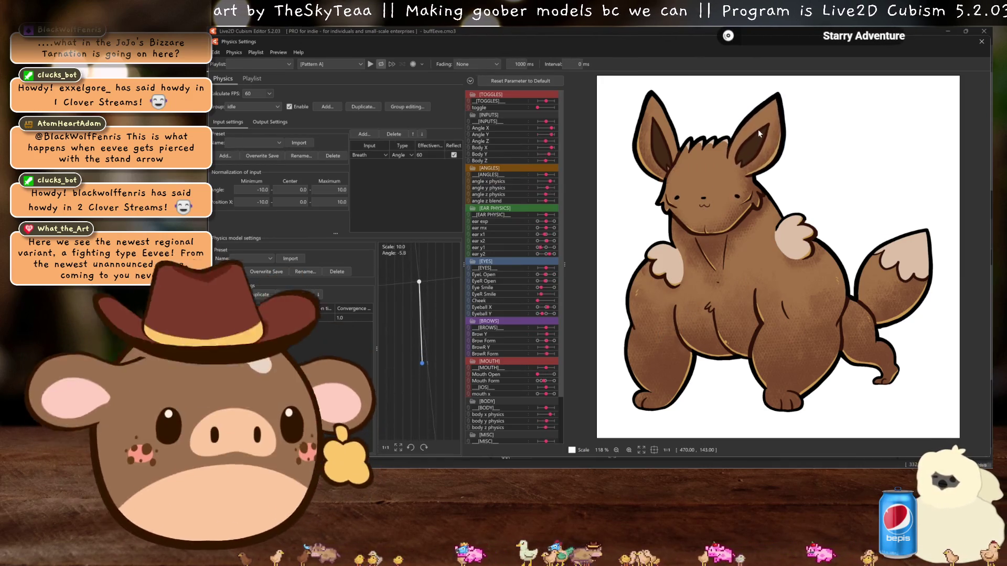
scroll(750, 140, up, 4)
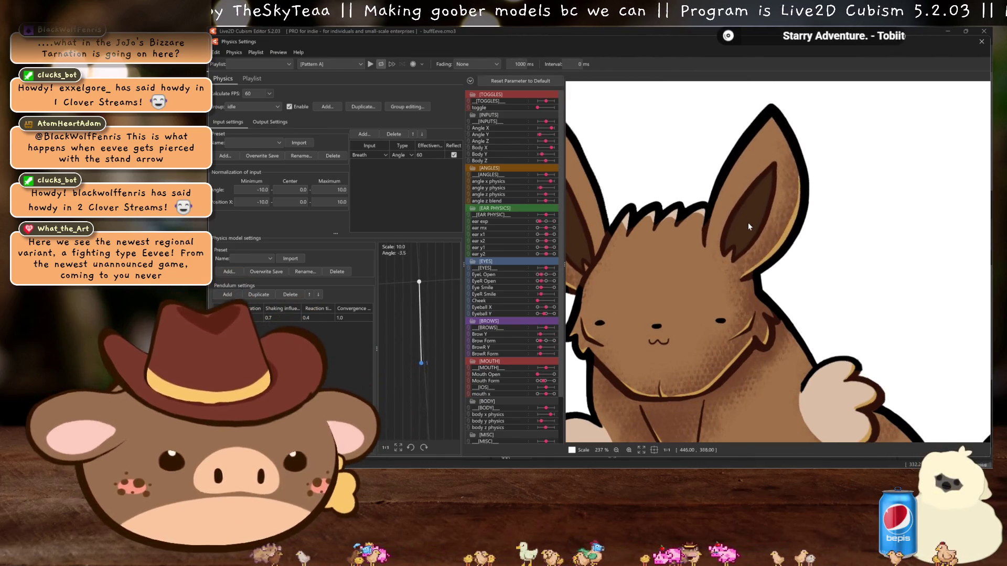
scroll(737, 280, down, 2)
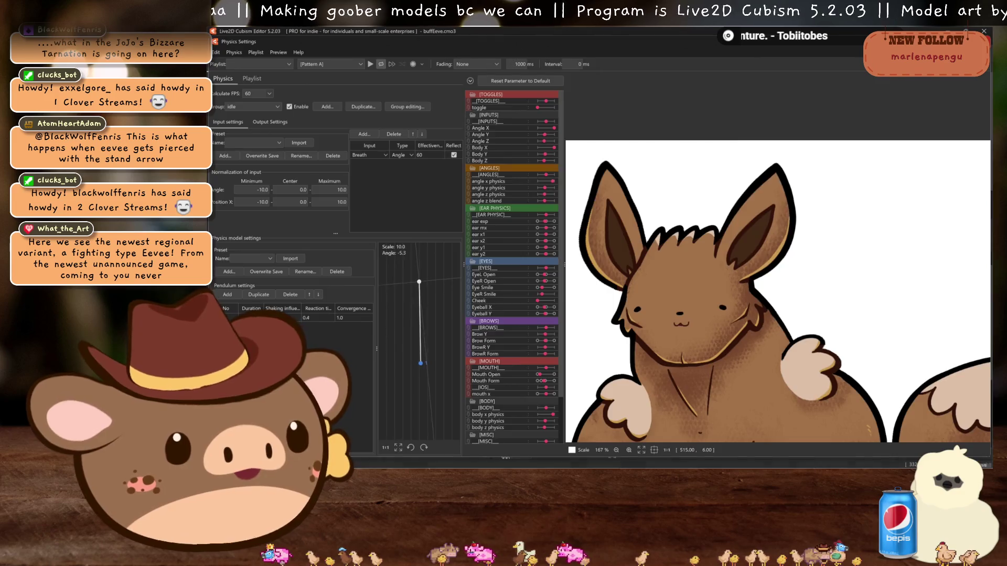
key(Escape)
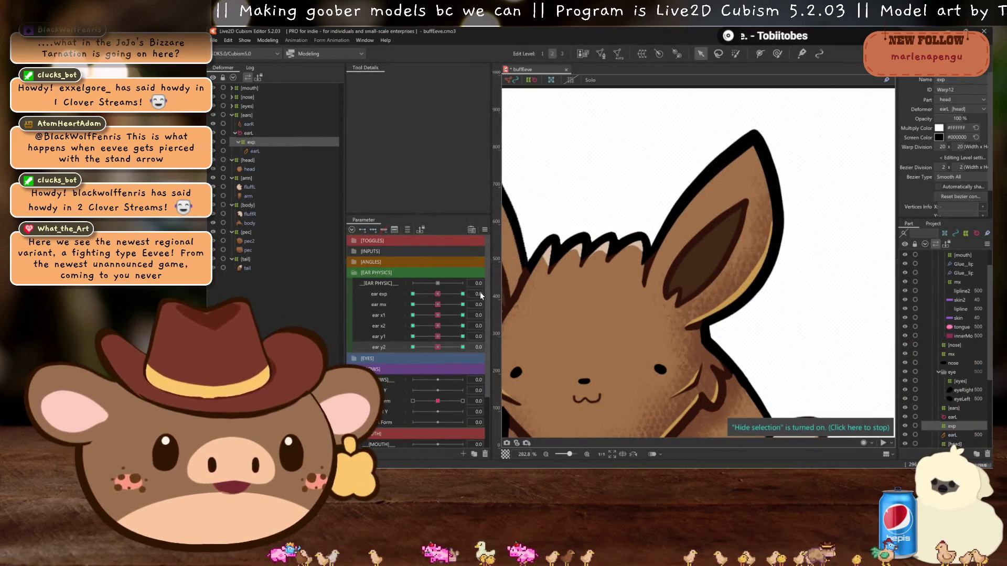
- Select the ear exp parameter, dismiss its context menu, and reopen Physics Settings to browse its groups
ctrl+click(248, 132)
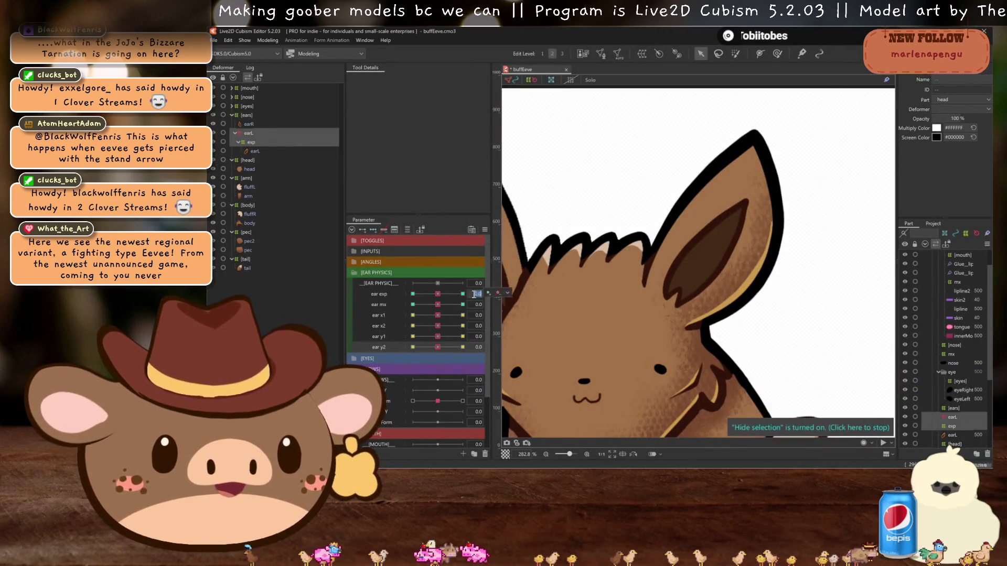
right_click(502, 291)
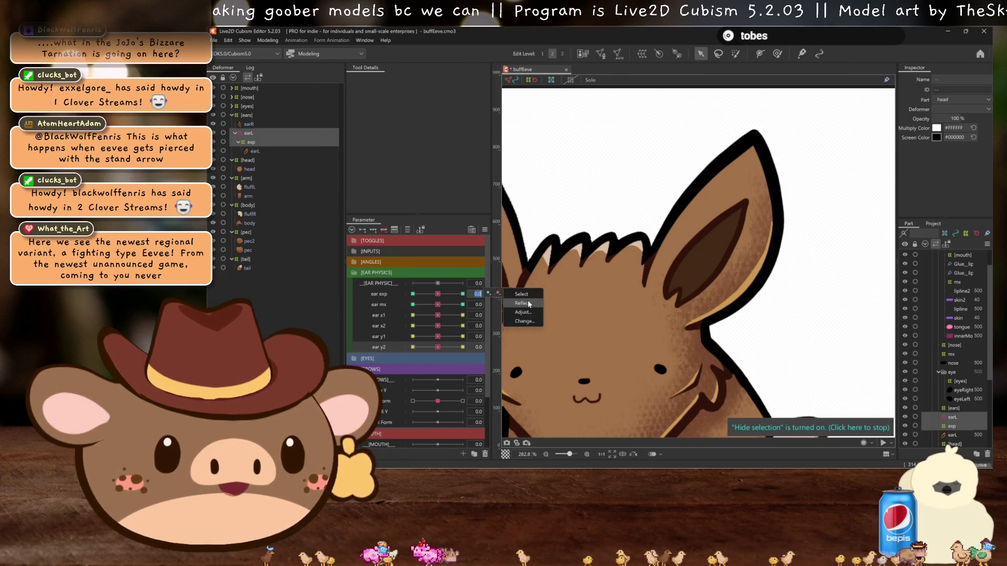
click(527, 303)
click(263, 39)
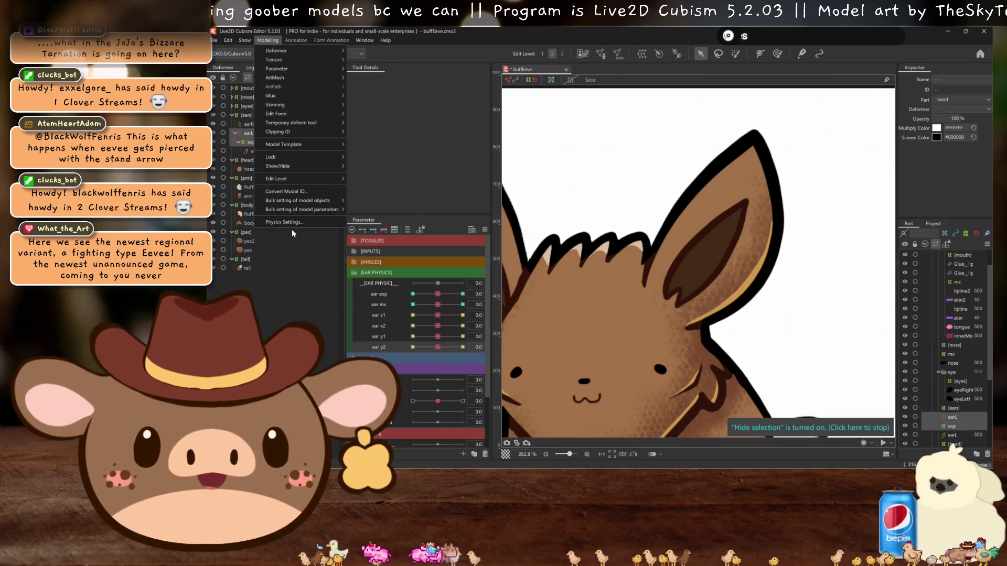
click(292, 222)
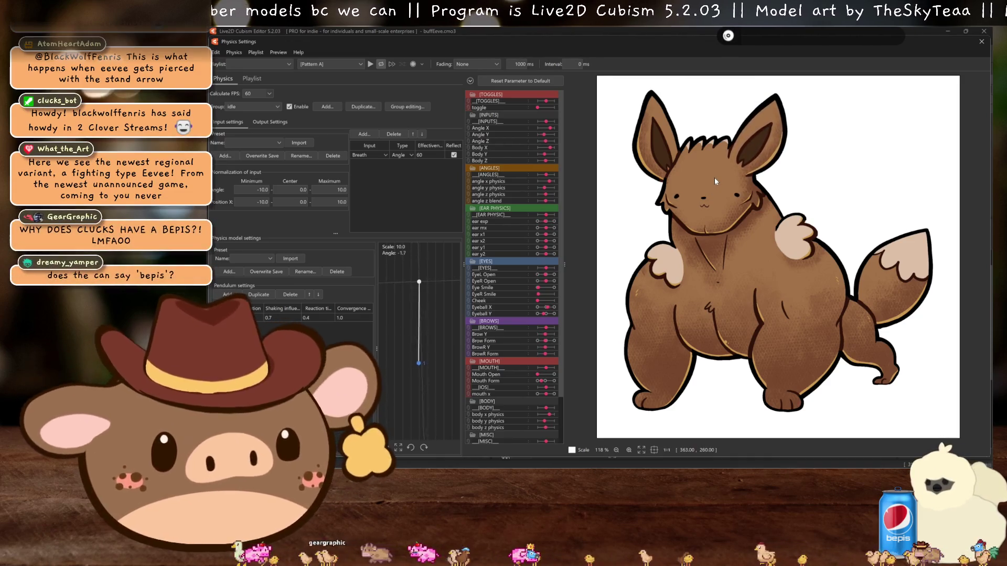
click(260, 108)
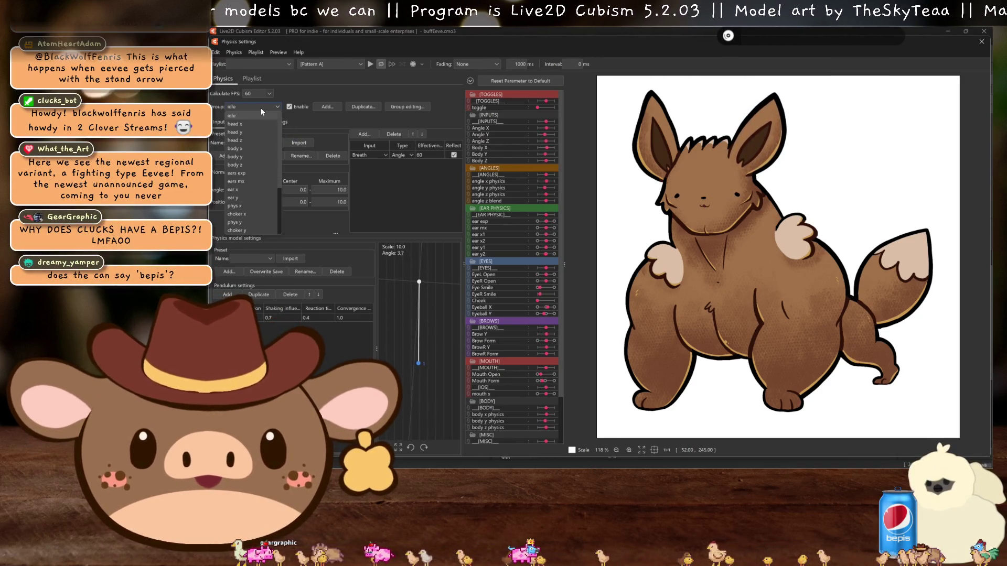
- Switch to the ears mx physics group and review its mouth x input and its output settings
click(252, 182)
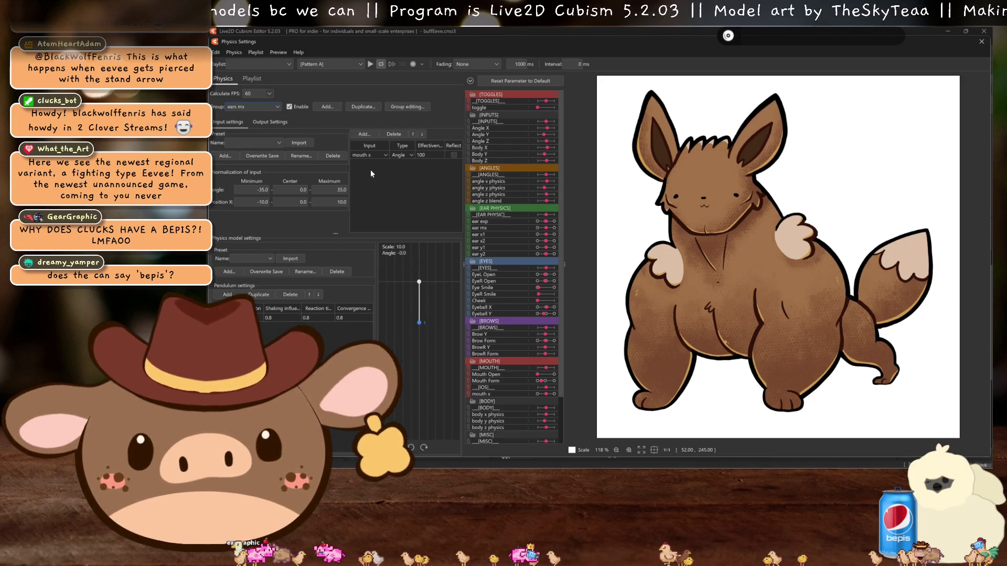
click(382, 156)
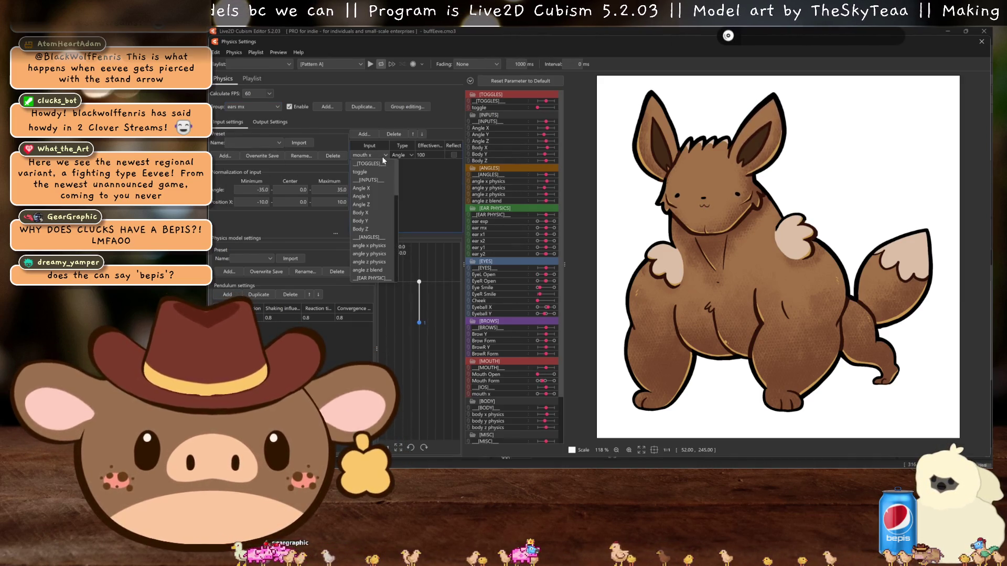
click(270, 122)
click(280, 123)
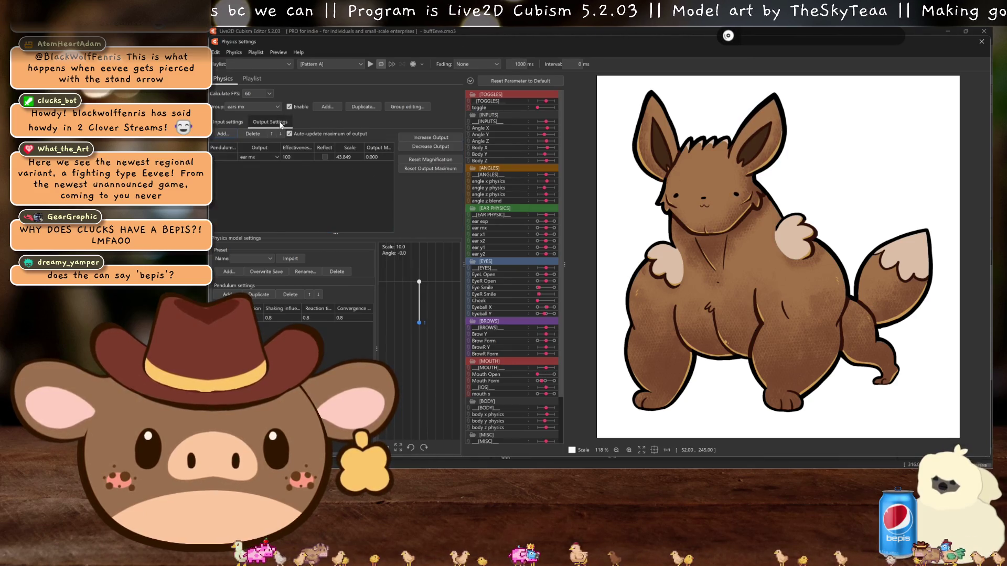
click(228, 122)
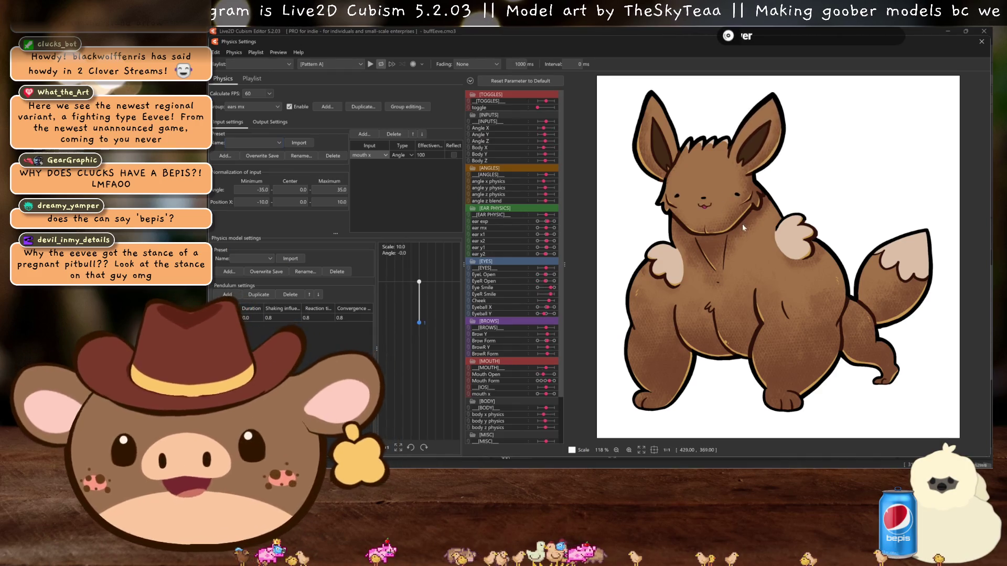
scroll(747, 238, up, 2)
scroll(747, 235, down, 2)
scroll(744, 235, up, 1)
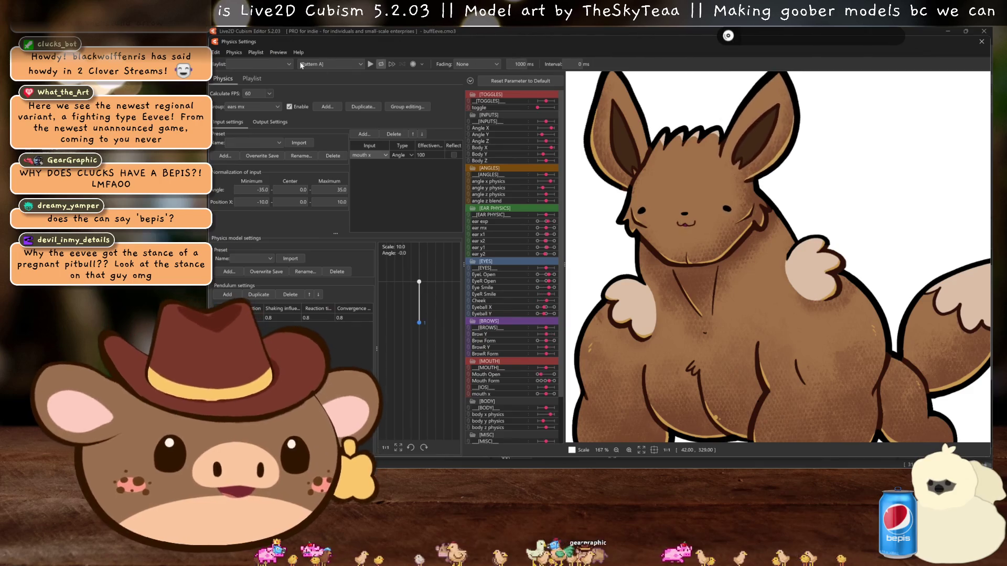
- Switch to the ear x group, review its outputs to ear x1 and ear x2, and close Physics Settings
click(263, 107)
click(263, 107)
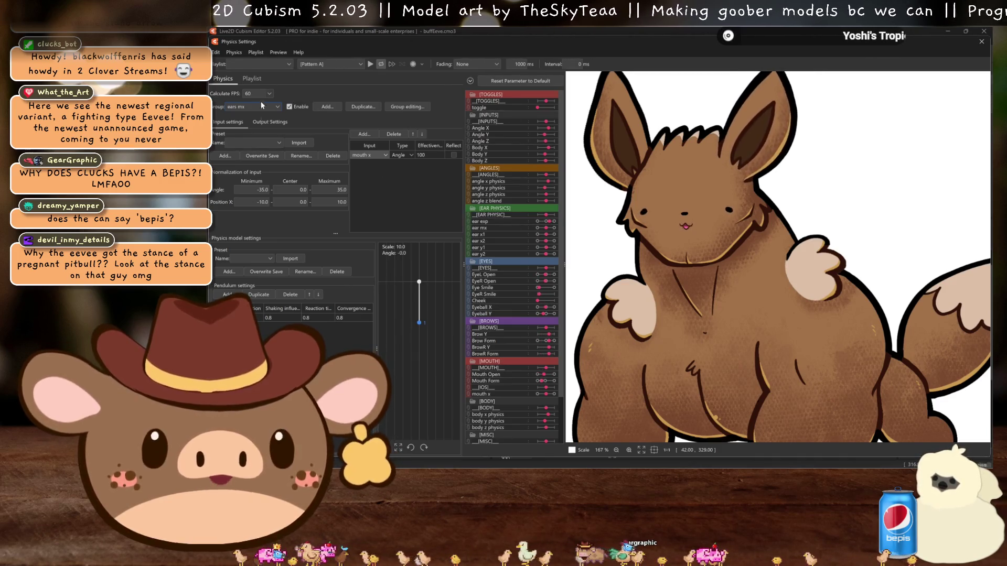
click(253, 107)
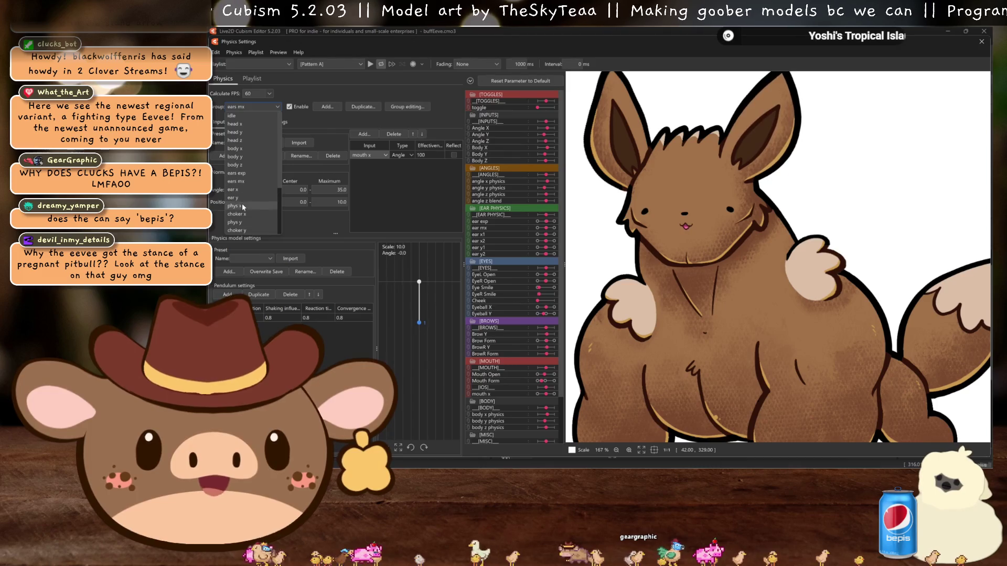
scroll(244, 215, down, 3)
scroll(243, 200, up, 2)
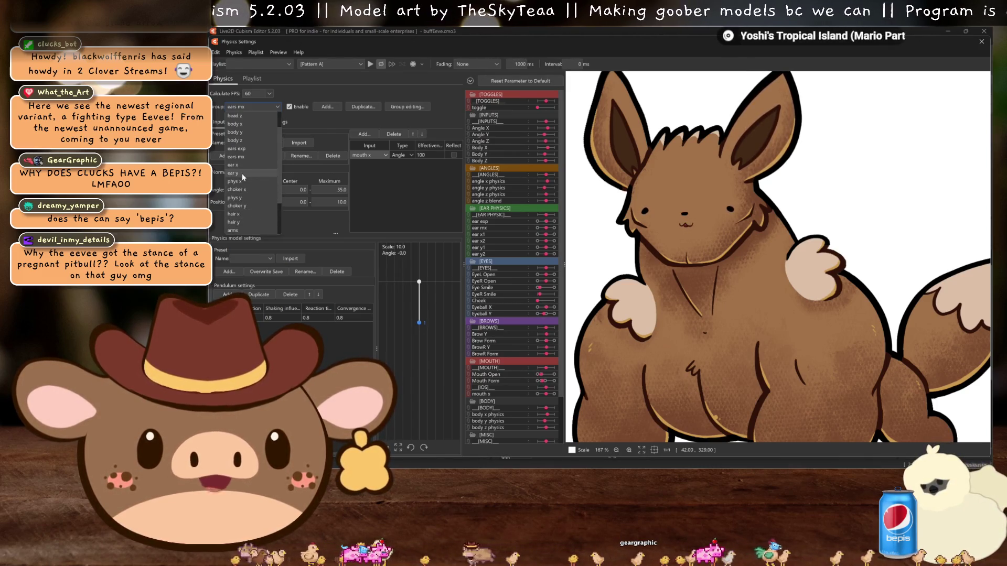
click(238, 166)
click(263, 119)
scroll(754, 226, down, 2)
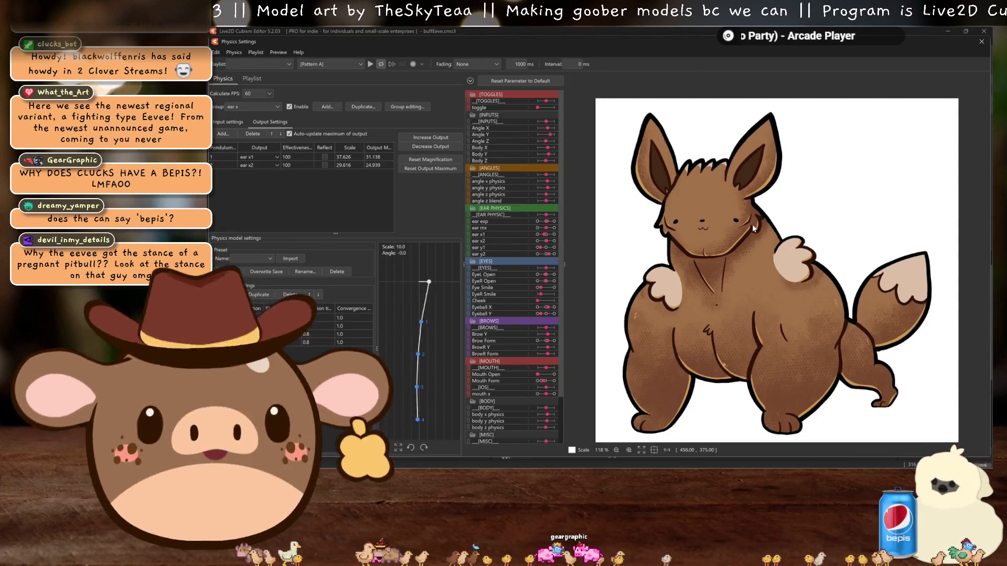
scroll(738, 206, up, 2)
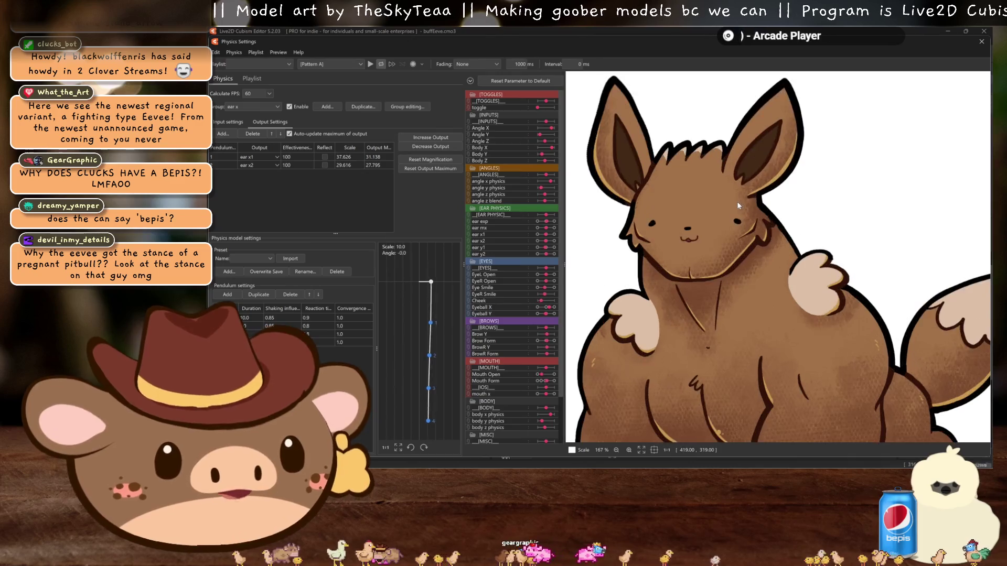
click(979, 43)
- Save the model and duplicate the earL deformer group
key(ctrl+s)
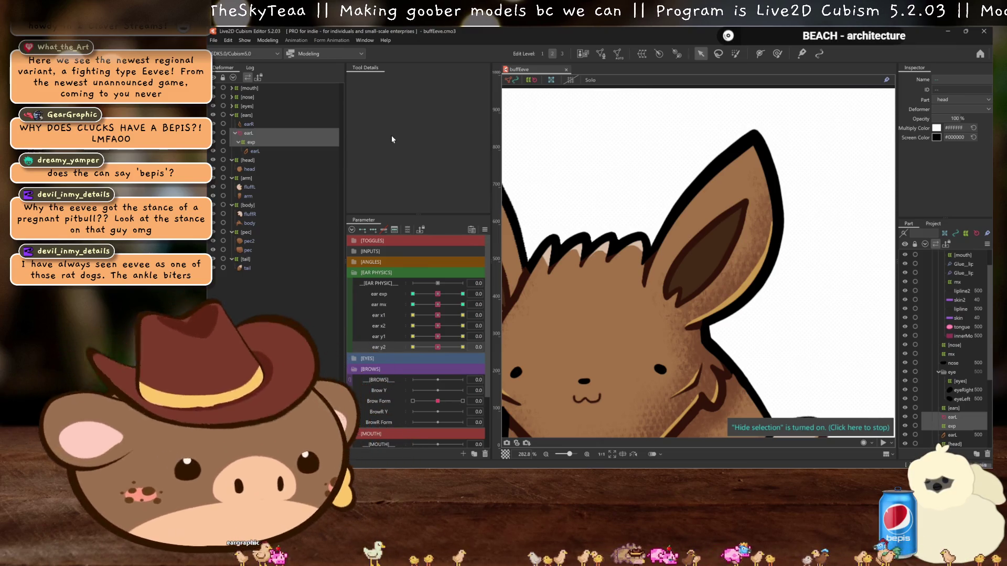
scroll(838, 142, down, 1)
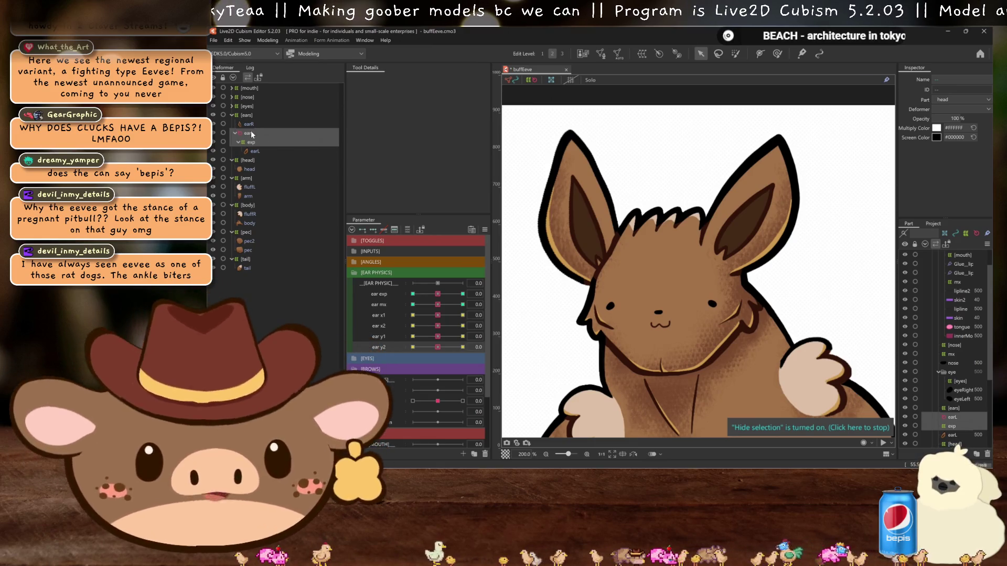
key(ctrl+d)
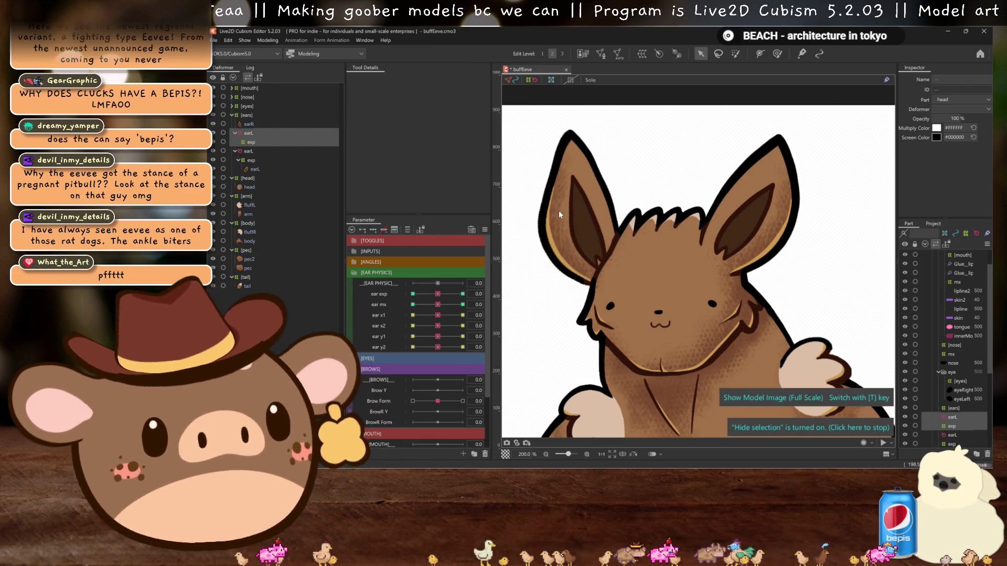
- Flip the duplicated ear deformers horizontally and select the copied earL rotation deformer
key(ctrl+shift+f)
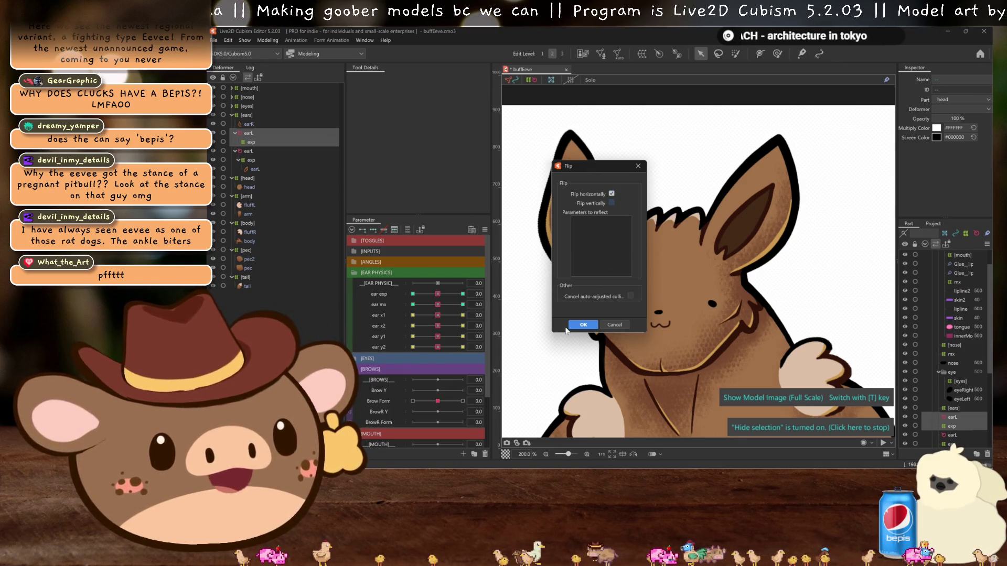
click(583, 326)
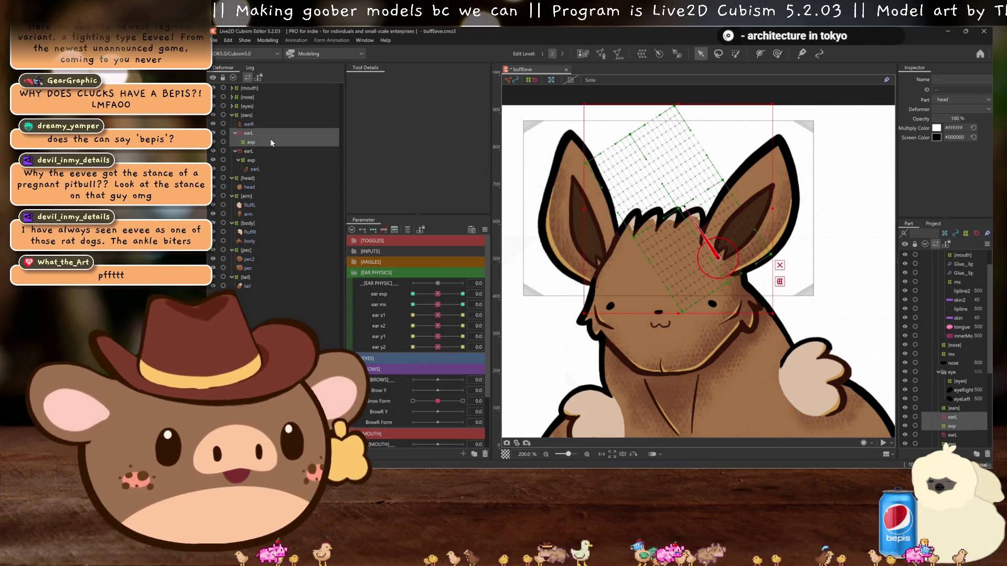
click(251, 134)
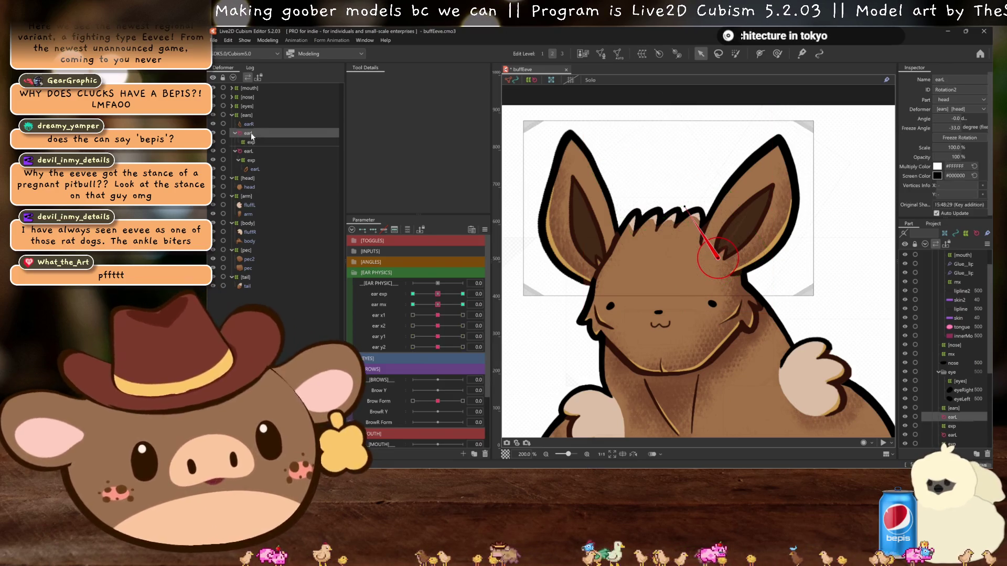
- Create a trial head warp deformer, shift it left across the face, then delete it
click(641, 54)
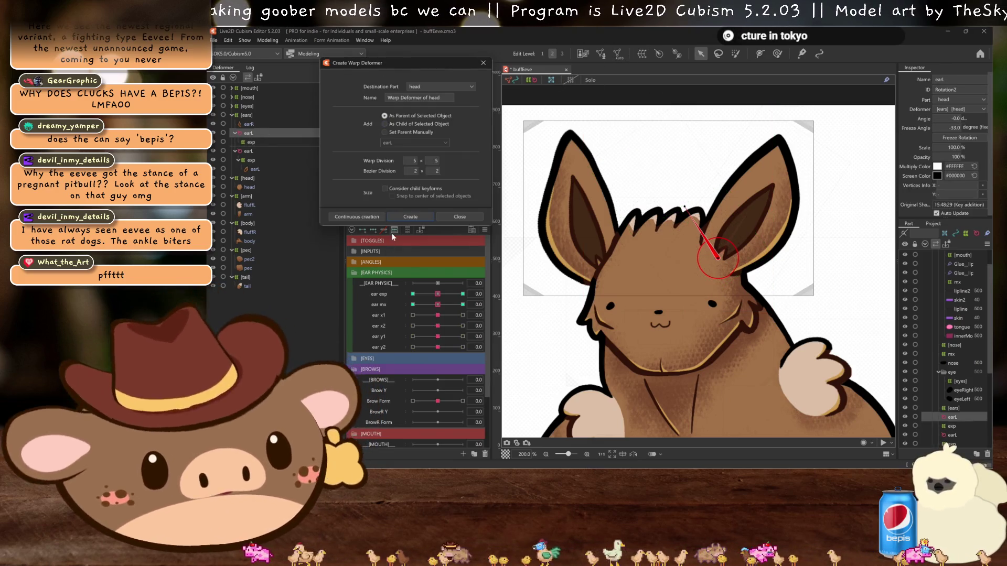
click(405, 216)
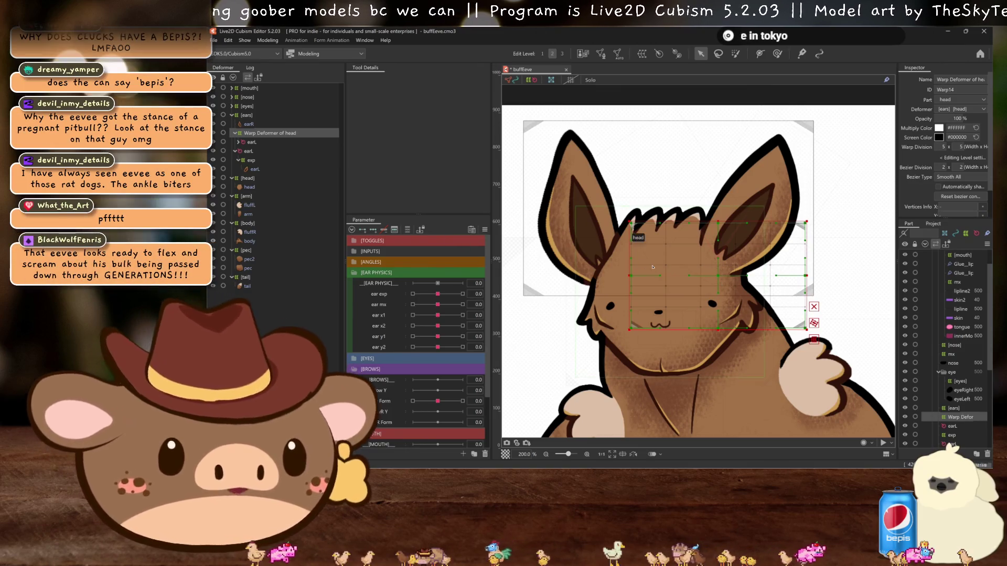
drag(718, 275, 607, 271)
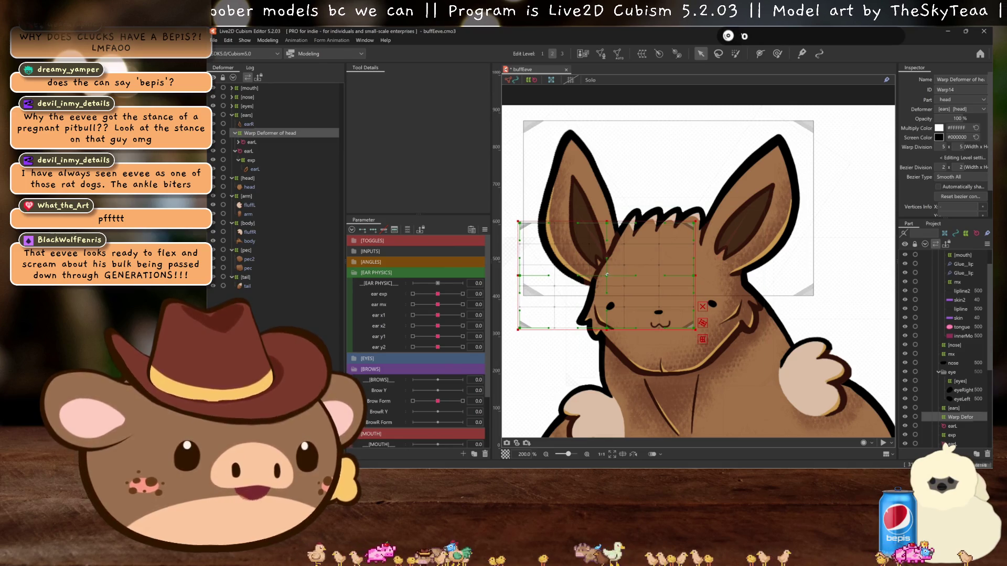
drag(608, 271, 607, 279)
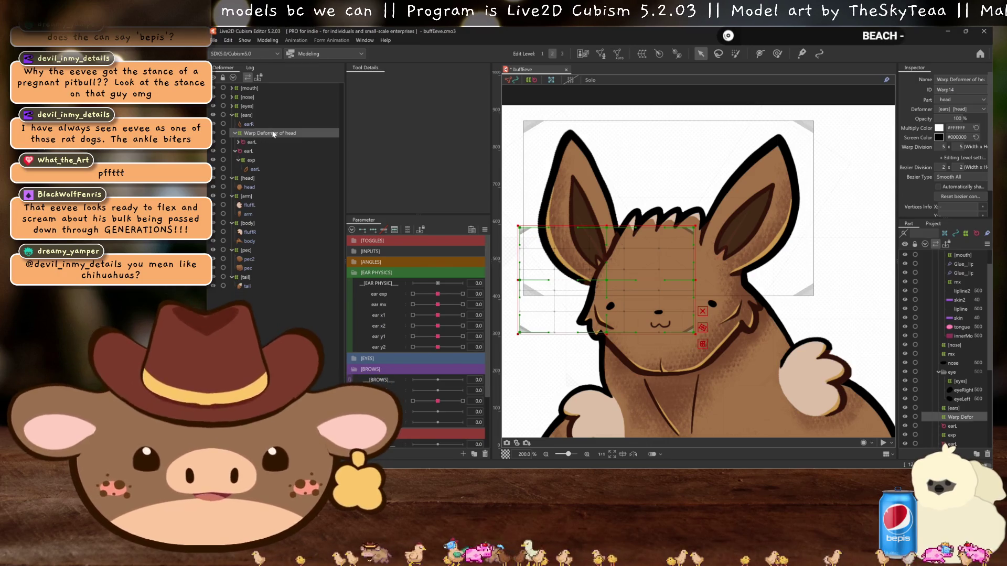
key(Delete)
- Rename the copied earL rotation deformer to earR in the Inspector
click(234, 131)
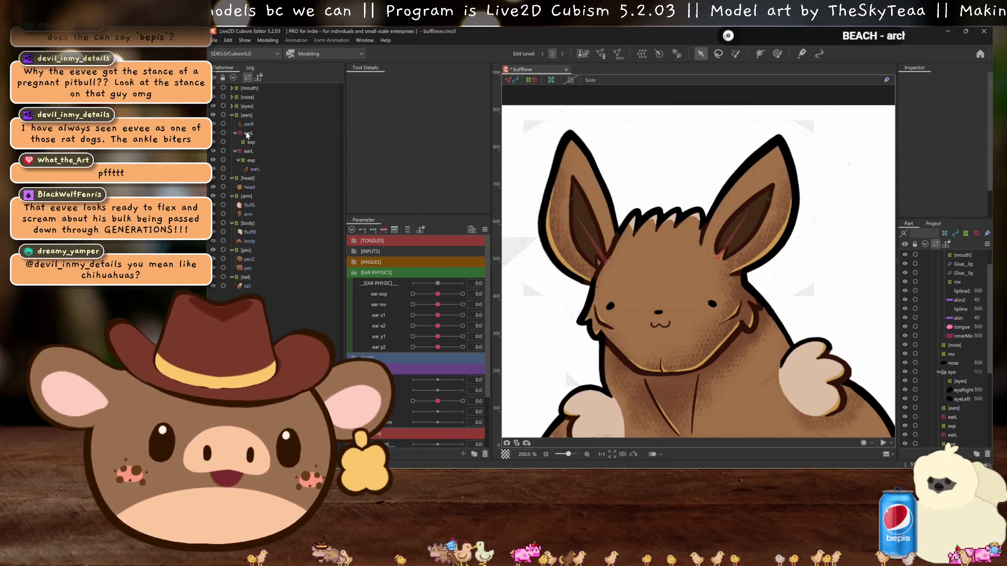
click(245, 133)
click(954, 79)
key(BackSpace)
text(R)
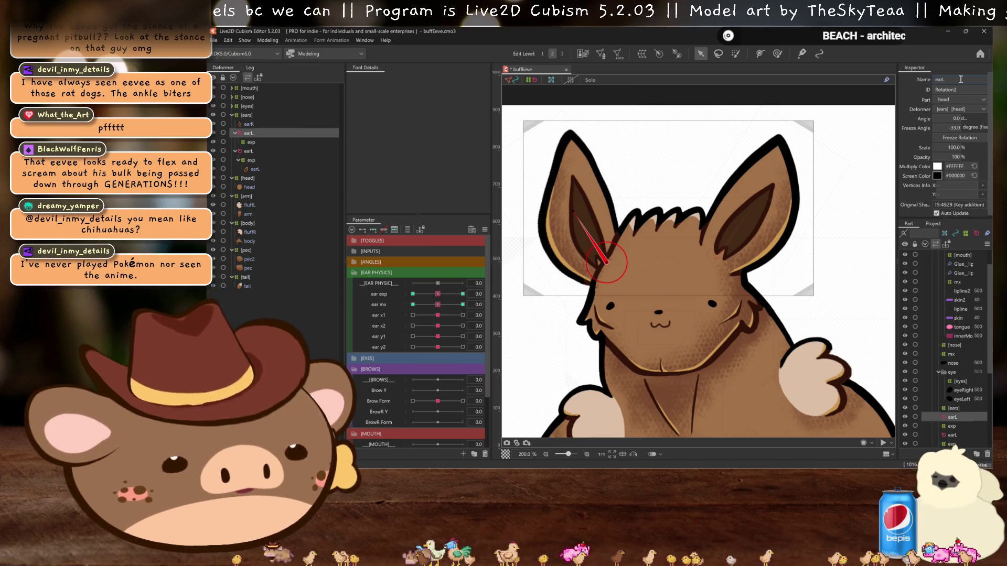
key(Return)
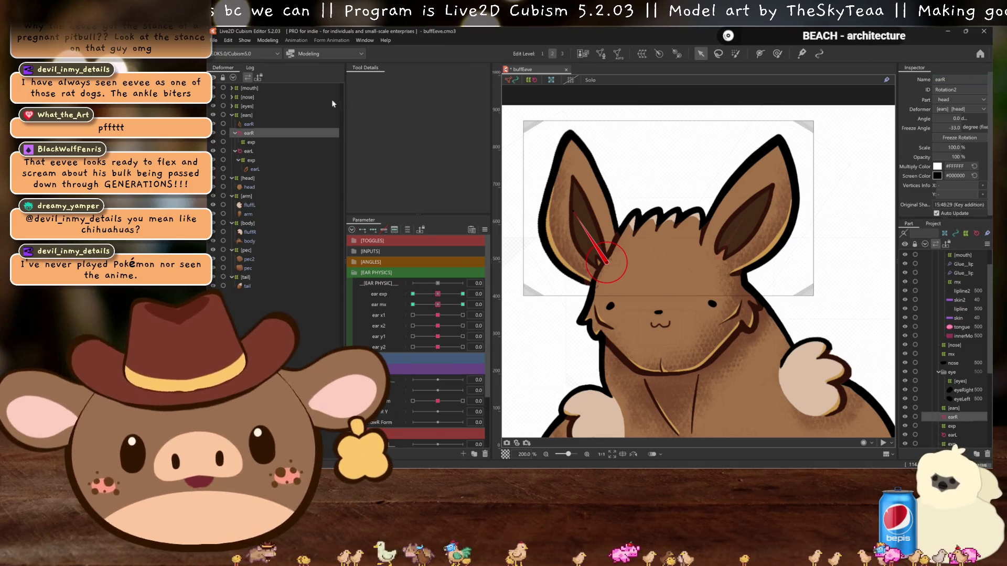
drag(249, 124, 255, 151)
drag(254, 144, 254, 144)
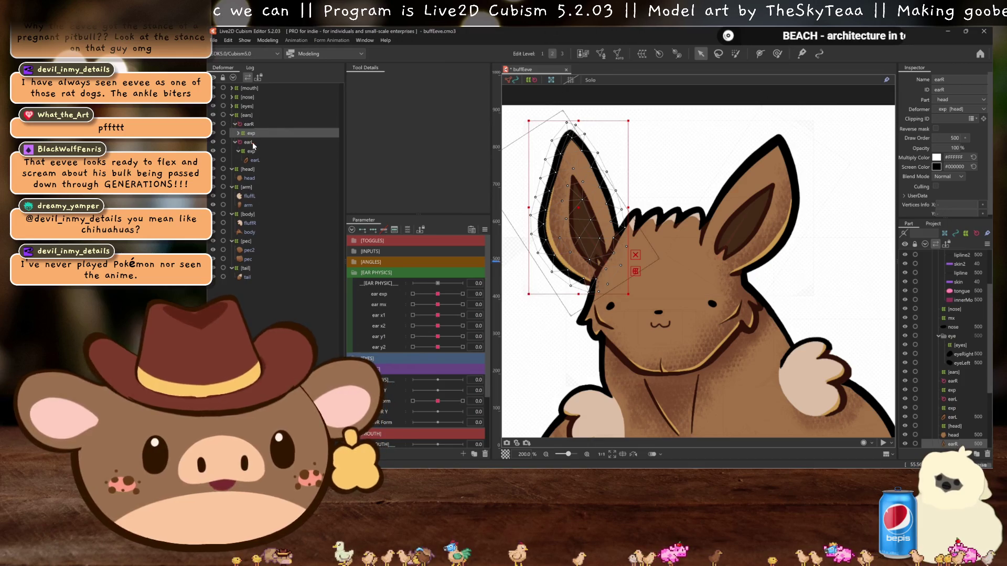
click(250, 135)
drag(616, 204, 666, 219)
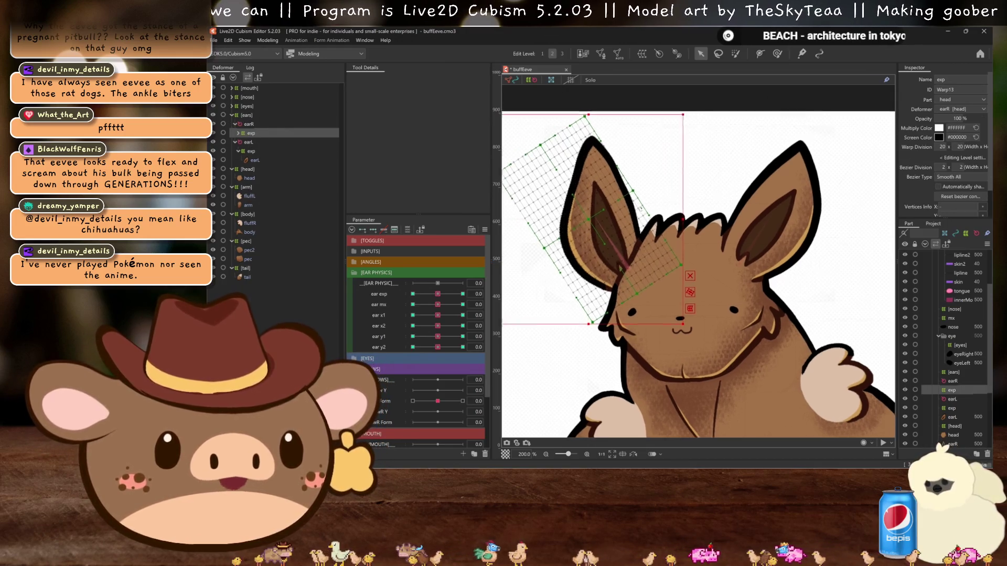
click(237, 133)
click(253, 143)
drag(250, 129, 250, 129)
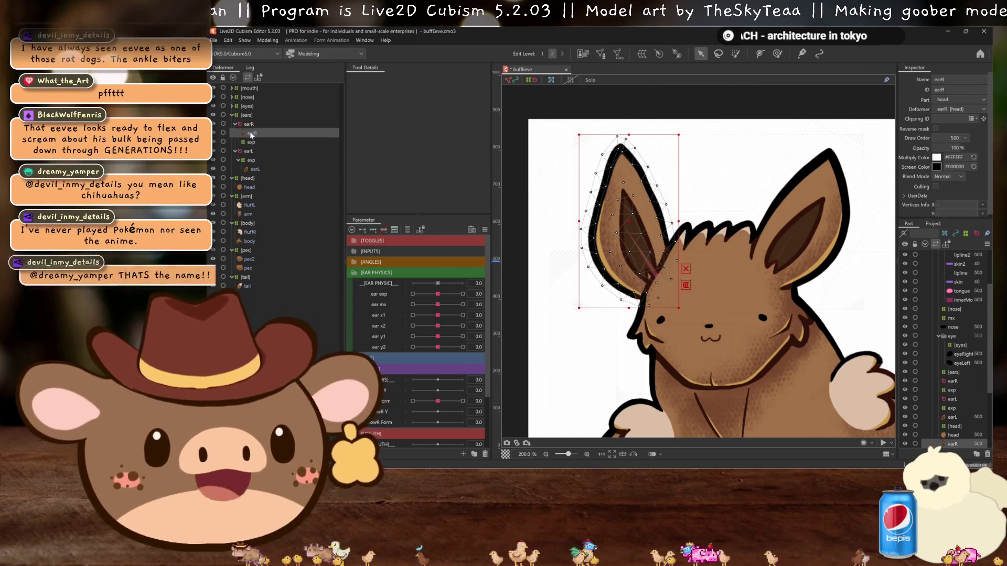
click(252, 141)
click(641, 54)
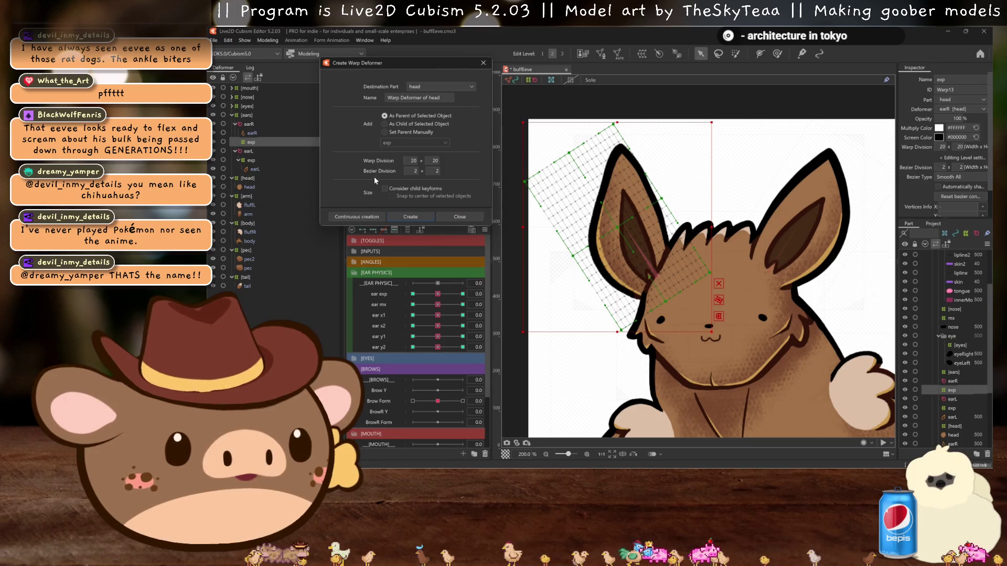
click(410, 216)
drag(617, 227, 630, 226)
drag(736, 229, 735, 255)
drag(630, 226, 632, 224)
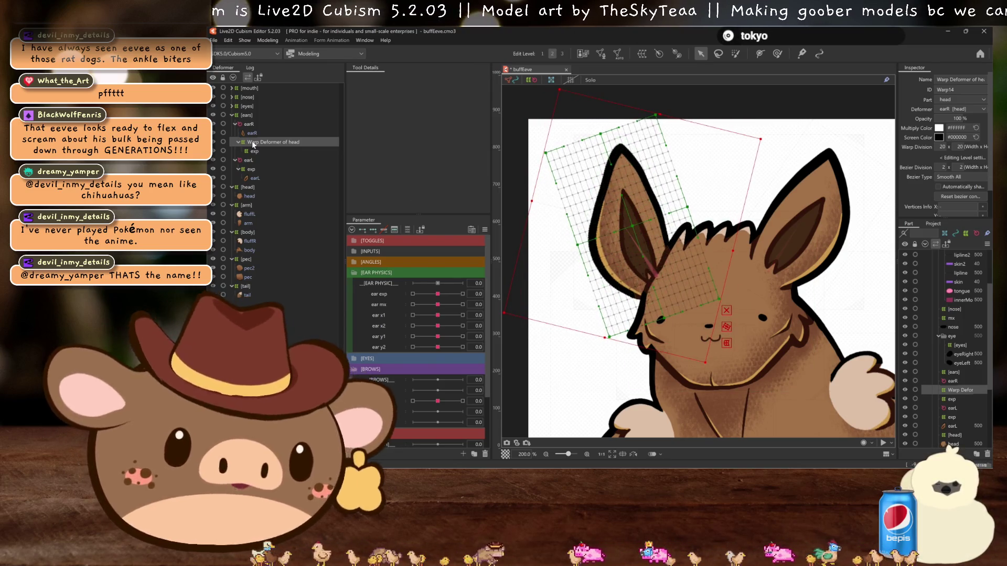
key(Delete)
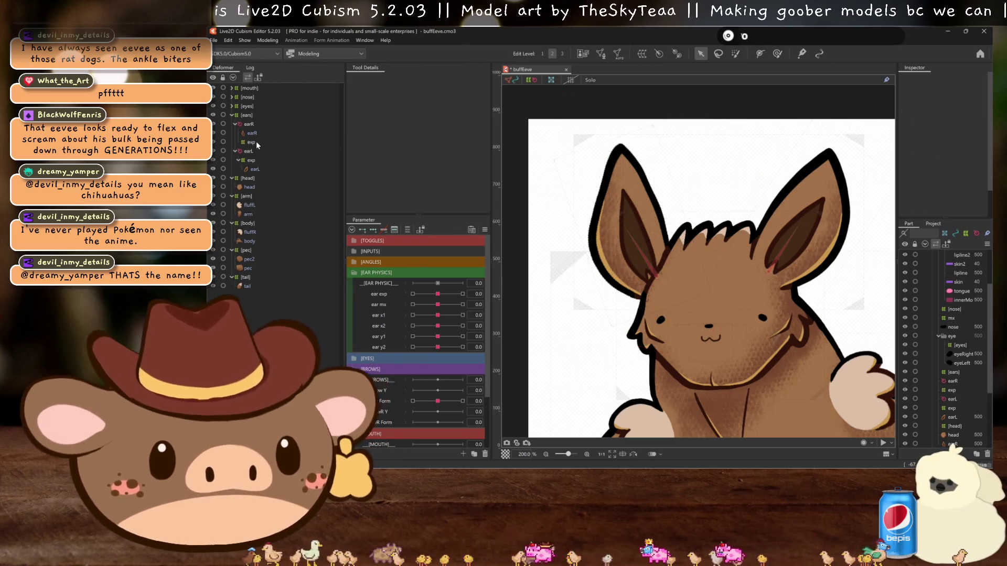
- Select the exp ear warp deformer together with the earR deformer
click(249, 134)
click(249, 135)
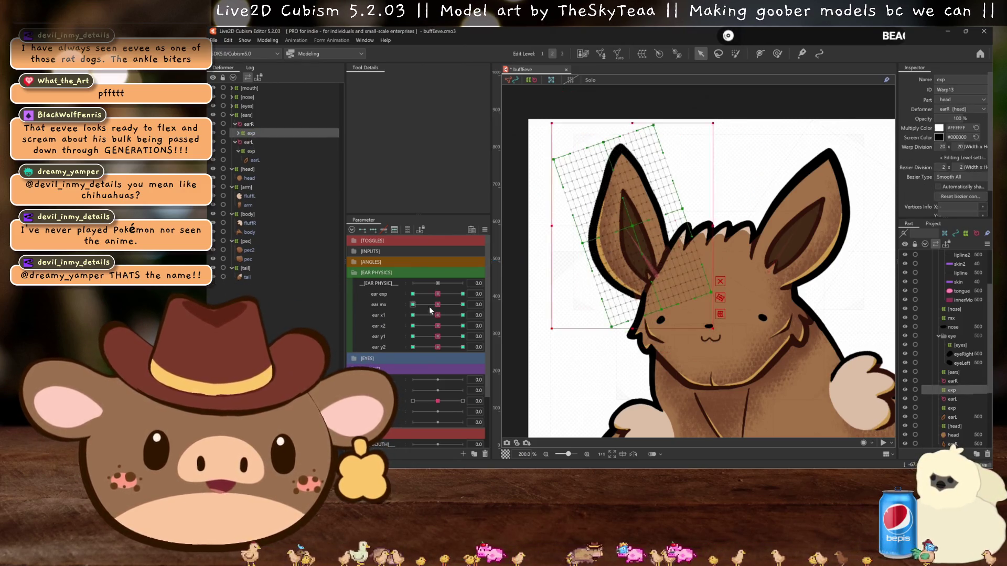
ctrl+click(289, 125)
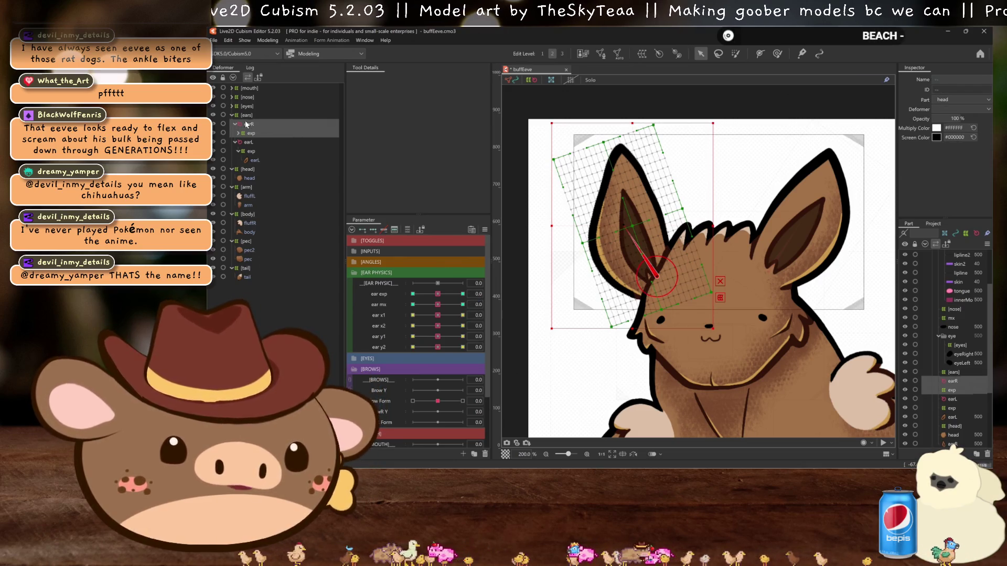
key(Return)
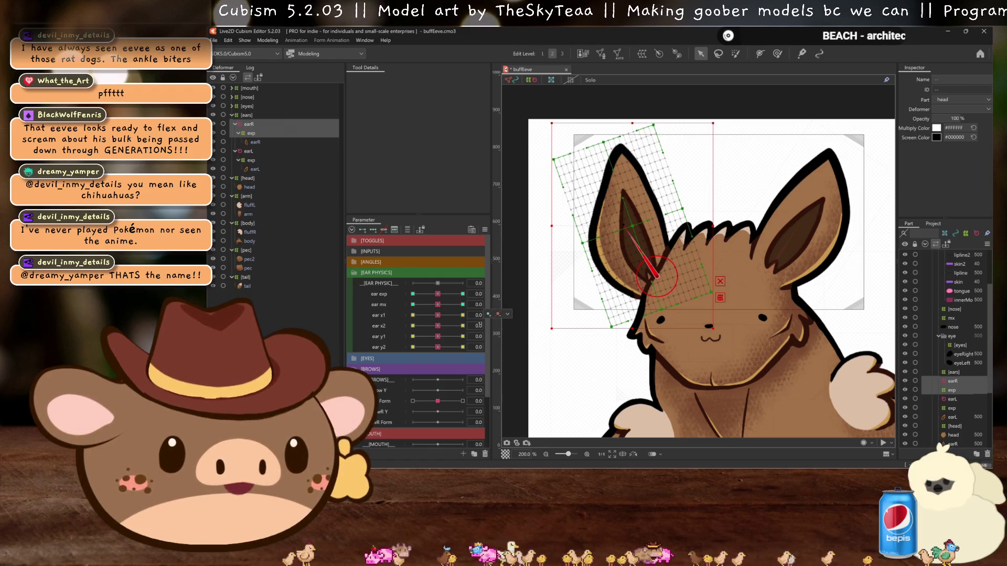
- Test ear x1, y1, x2 and exp at -30.0 and back to 0, then open Physics Settings
click(511, 334)
click(413, 316)
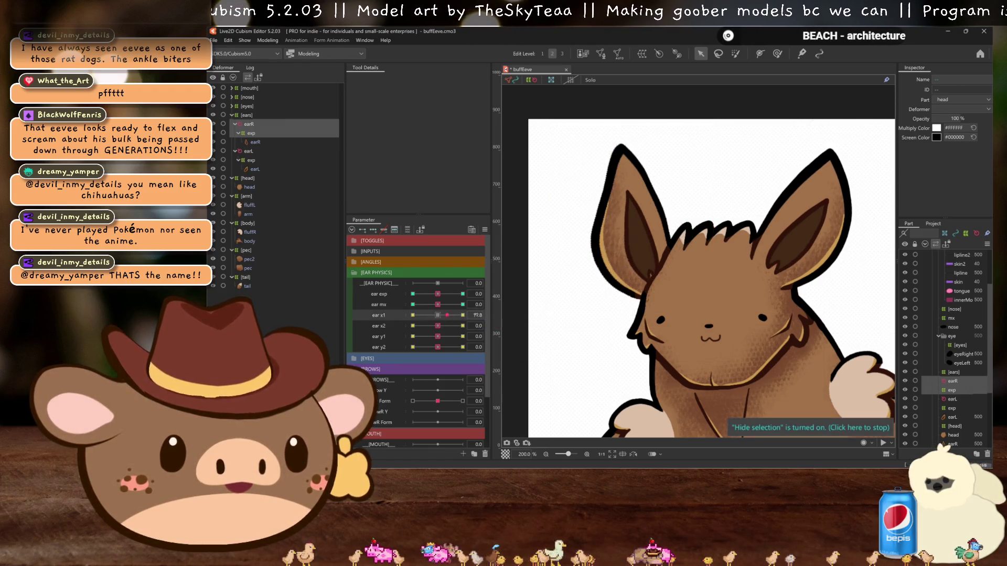
click(438, 315)
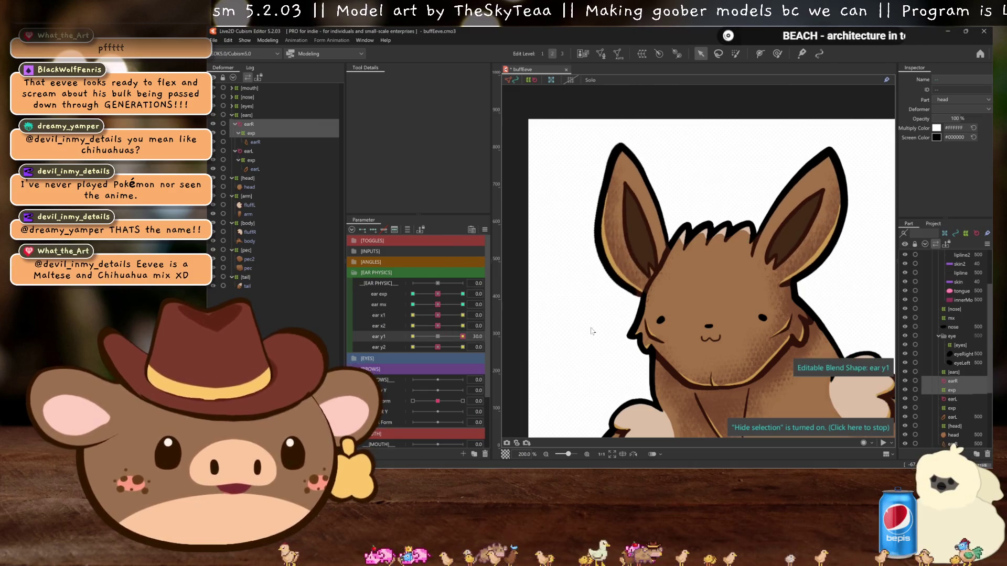
click(413, 336)
click(438, 336)
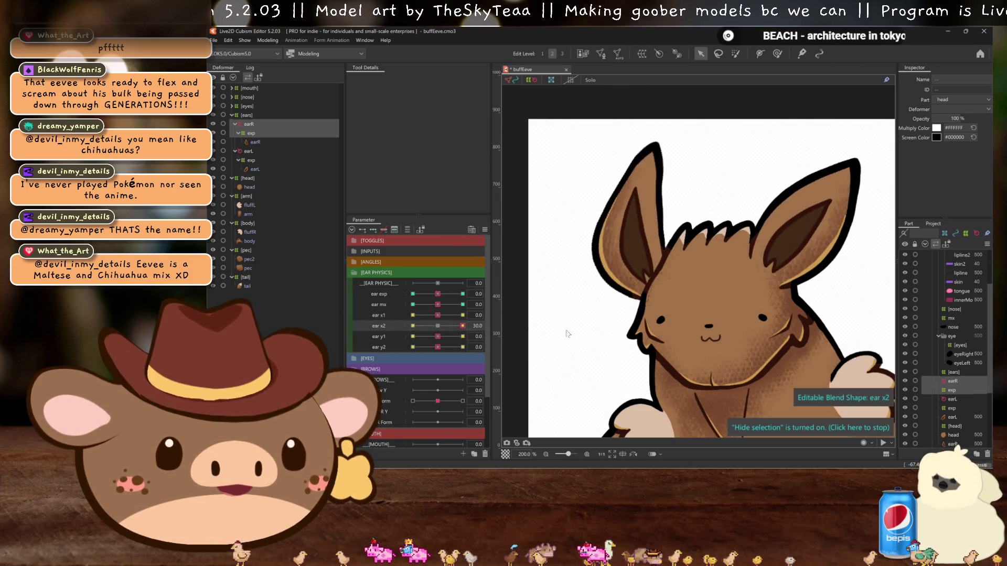
click(438, 326)
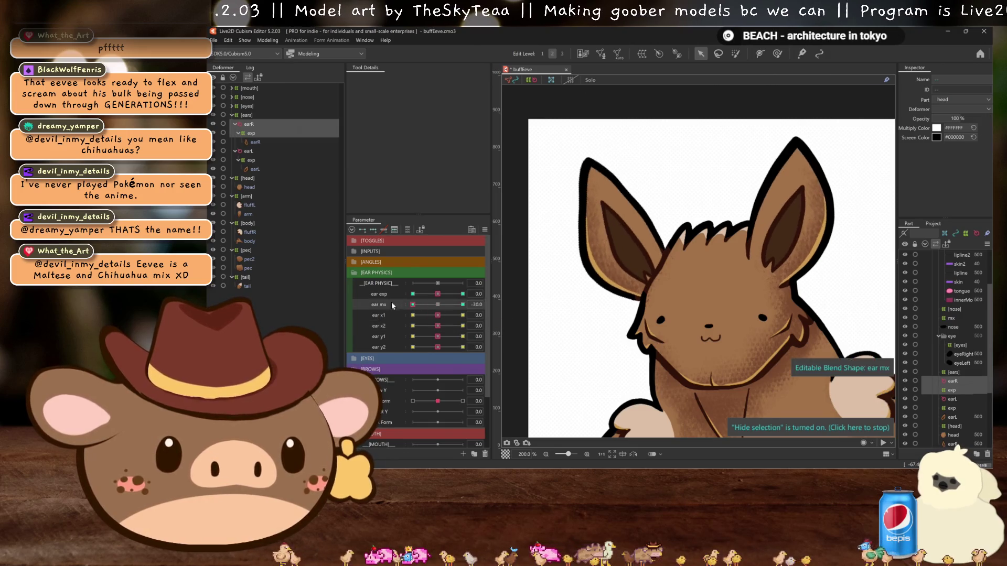
click(438, 305)
click(413, 293)
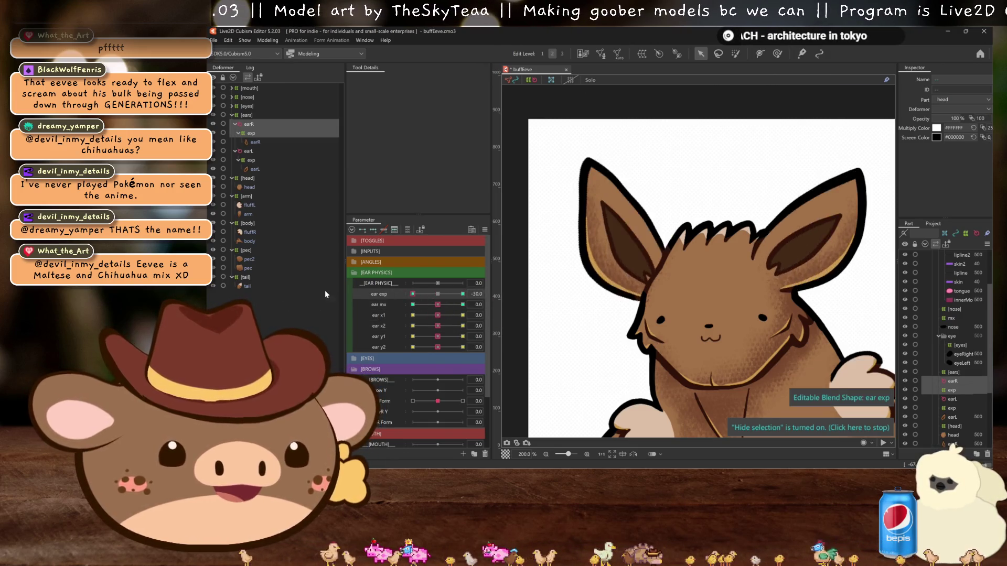
click(438, 294)
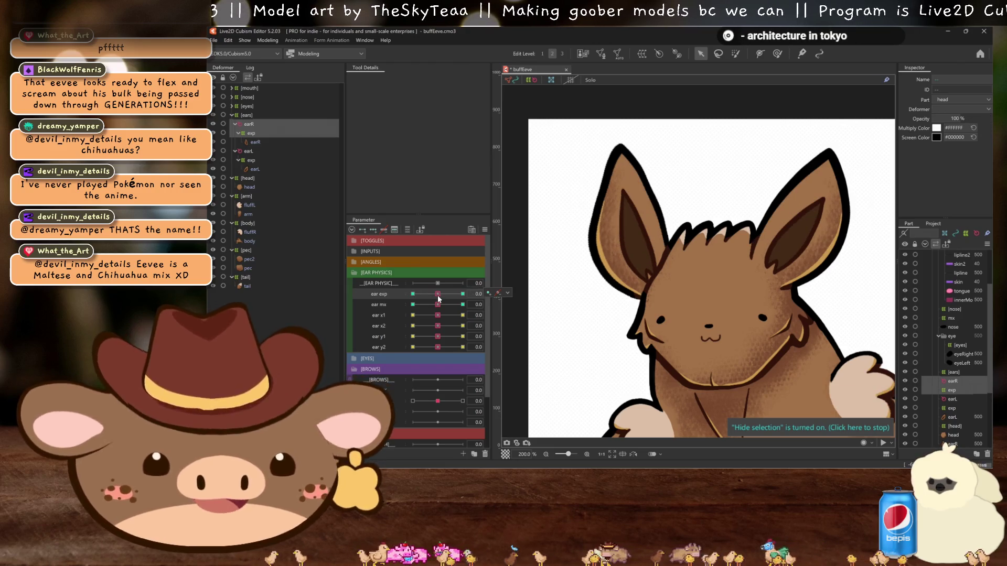
click(267, 41)
click(284, 222)
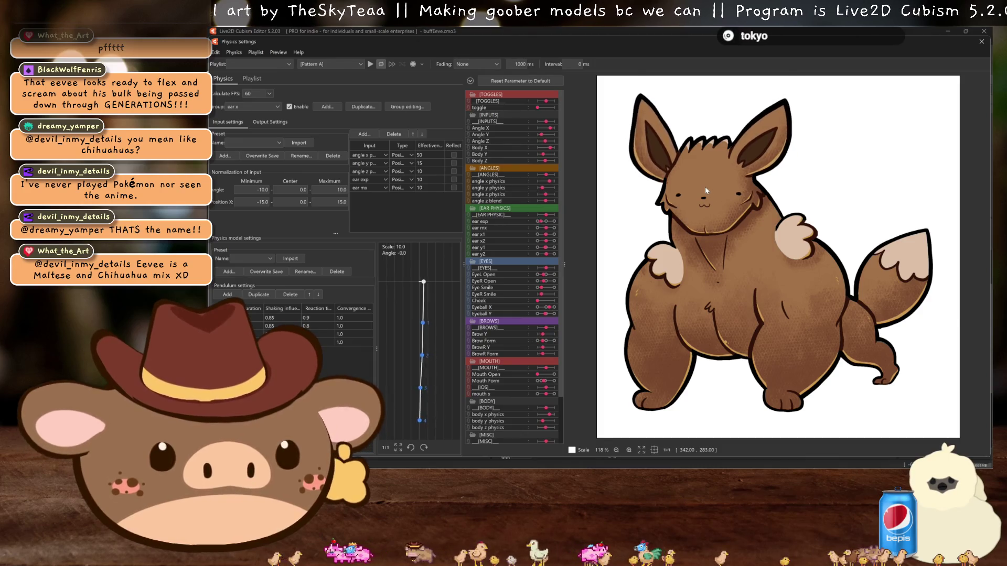
- Watch the full Eevee's ear swing while zooming the physics preview, then close Physics Settings
scroll(705, 187, up, 2)
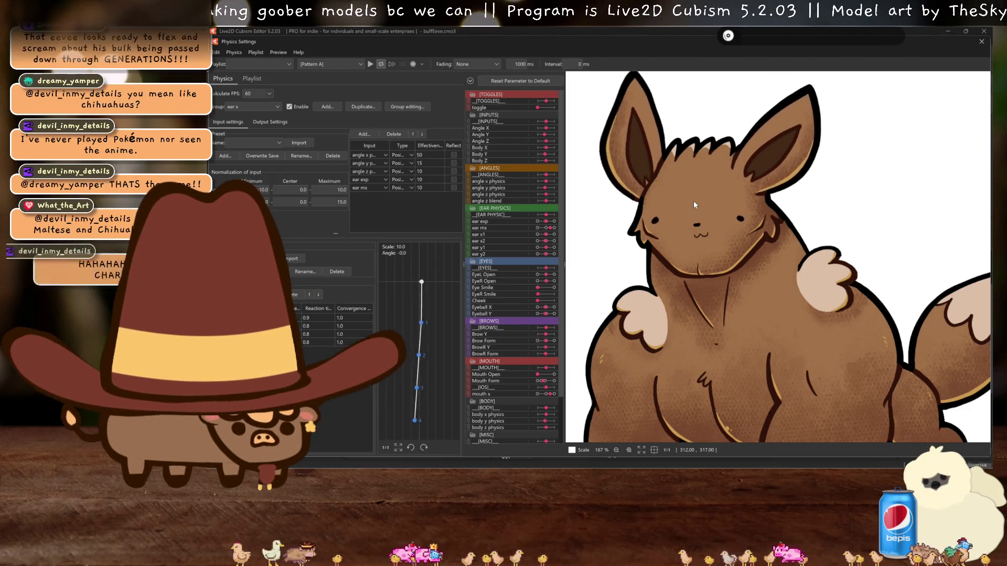
scroll(716, 297, up, 3)
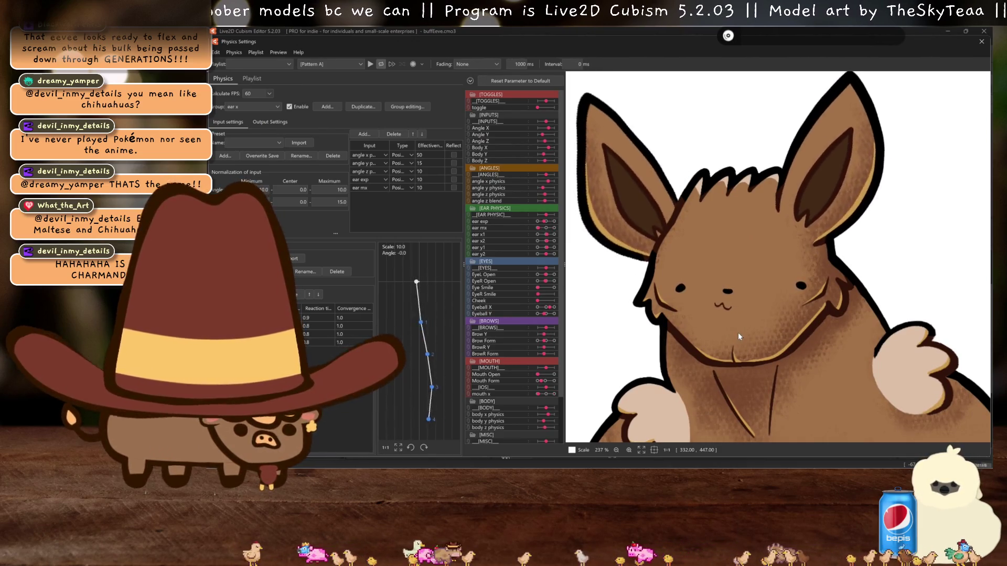
scroll(738, 330, down, 4)
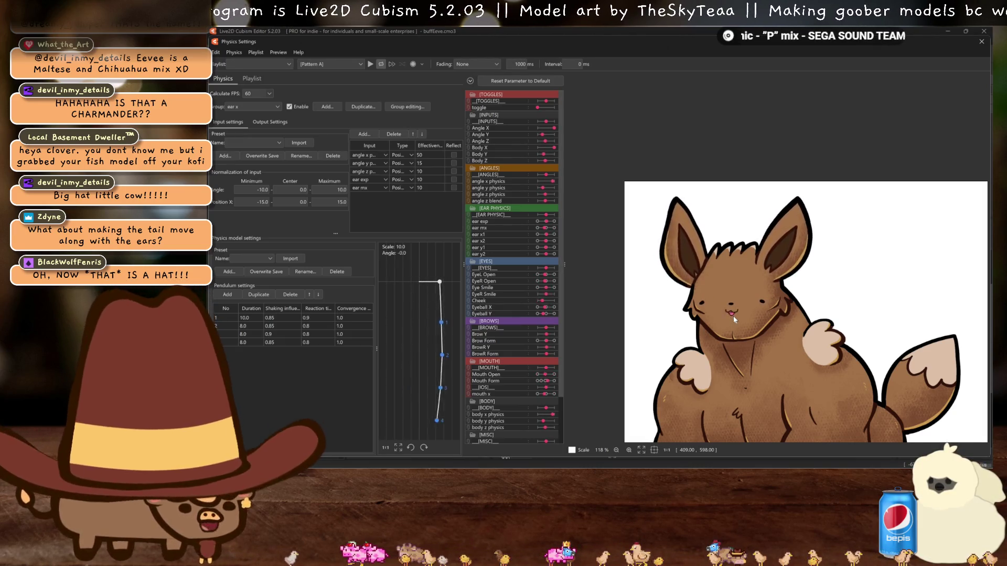
scroll(763, 285, up, 4)
scroll(743, 249, down, 5)
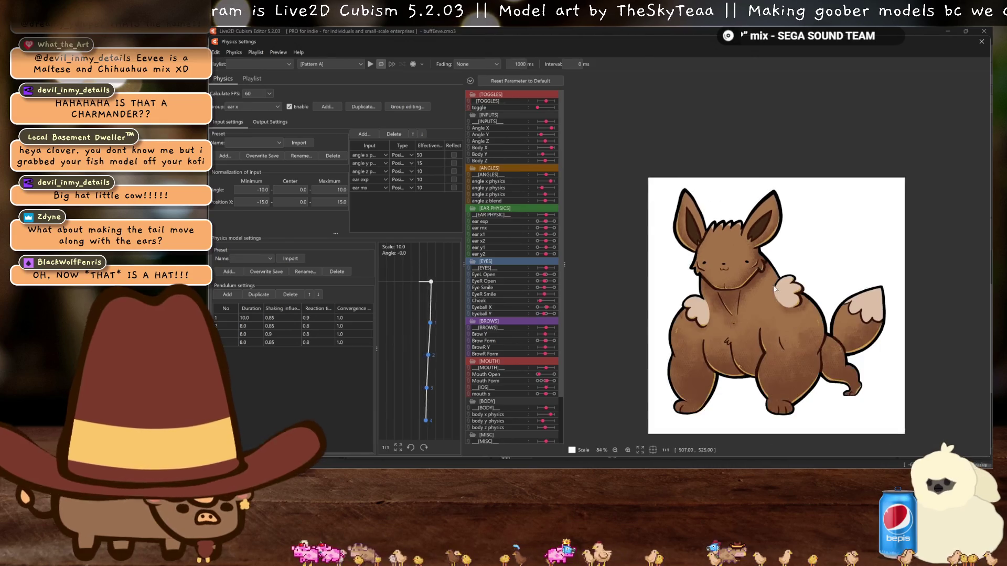
scroll(770, 282, up, 5)
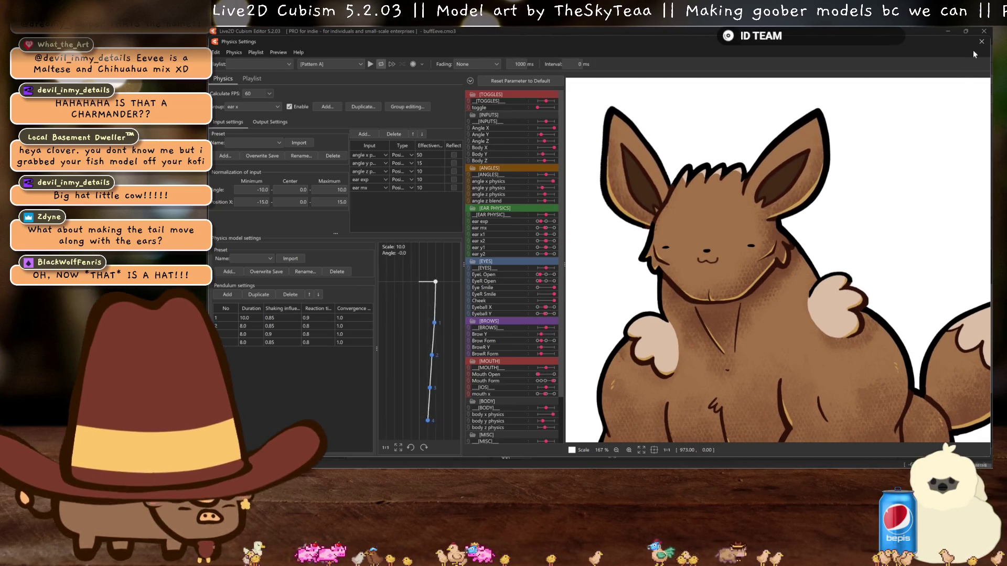
click(981, 41)
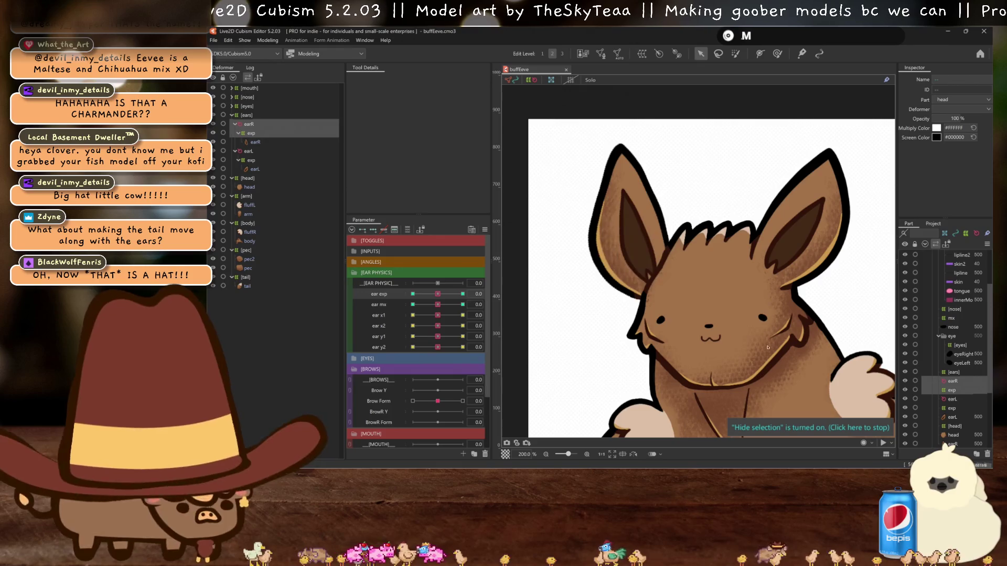
- Regenerate the head art mesh with the Standard automatic mesh preset at 50/50 intervals
click(231, 115)
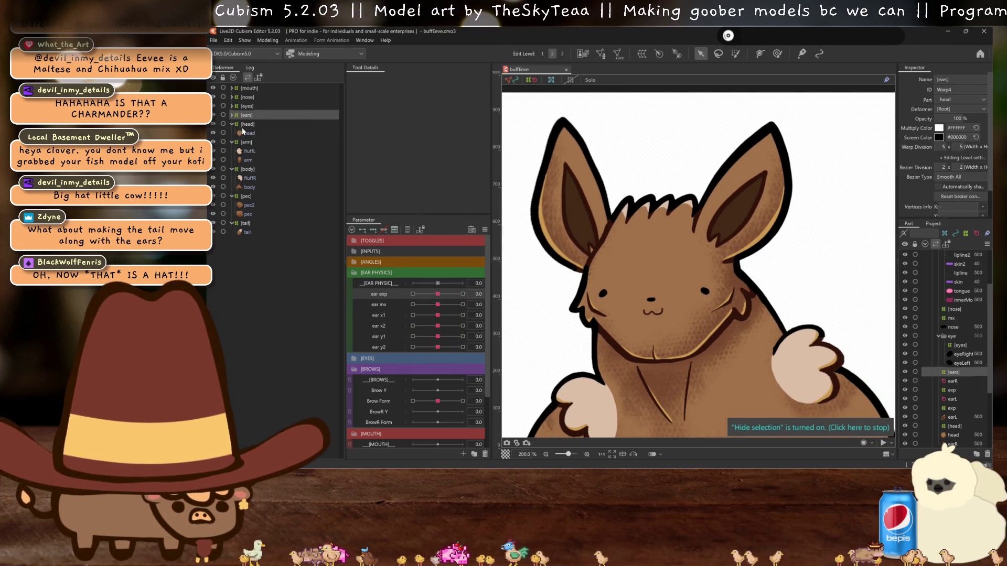
click(246, 133)
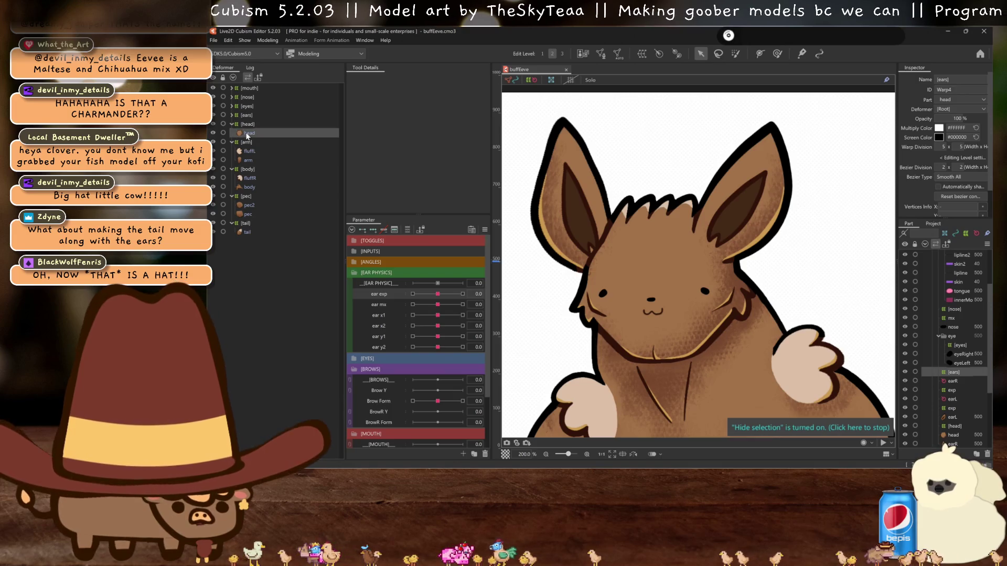
click(619, 53)
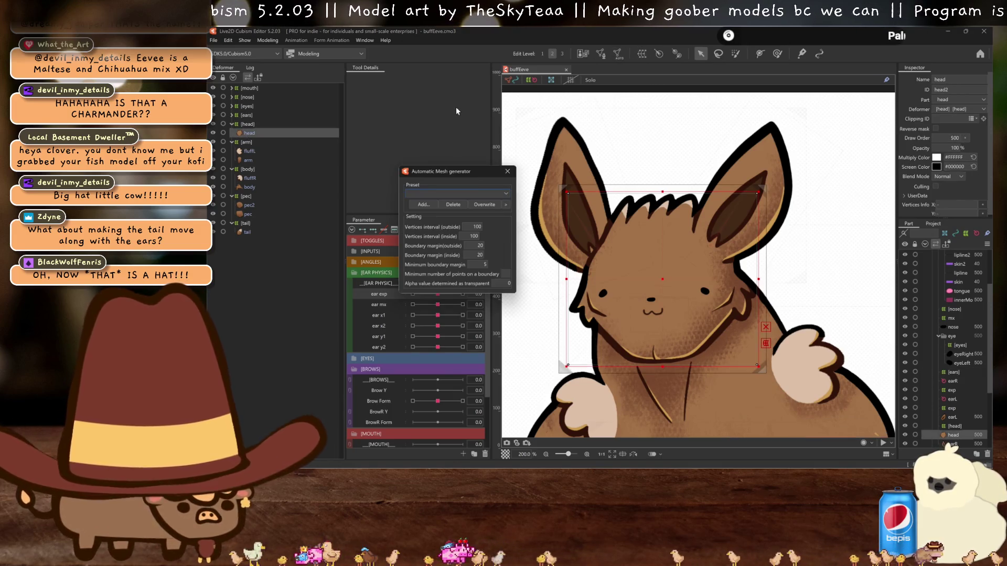
click(470, 193)
click(446, 199)
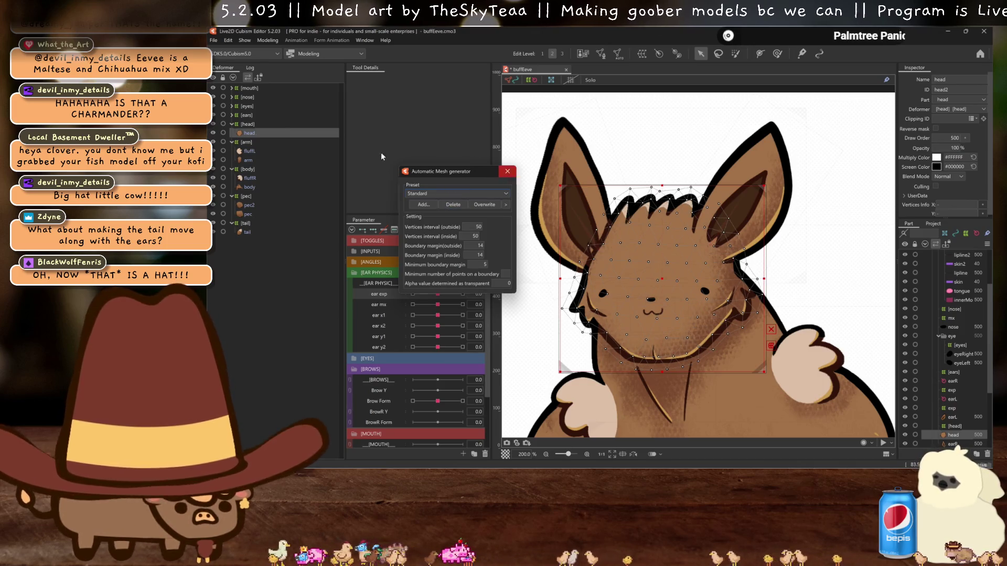
click(507, 171)
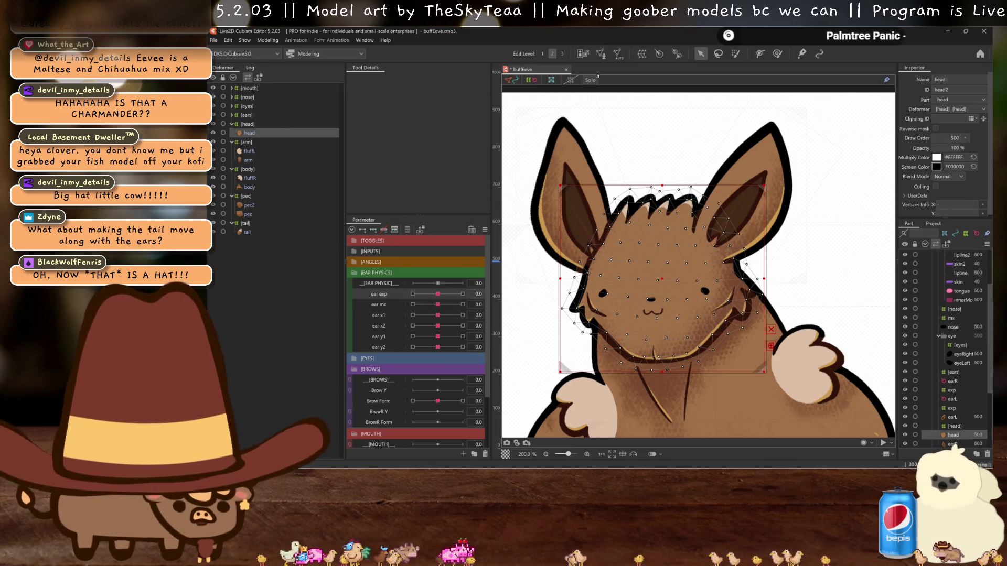
- Create a new warp deformer named 'mx' under the head
click(641, 54)
triple_click(445, 98)
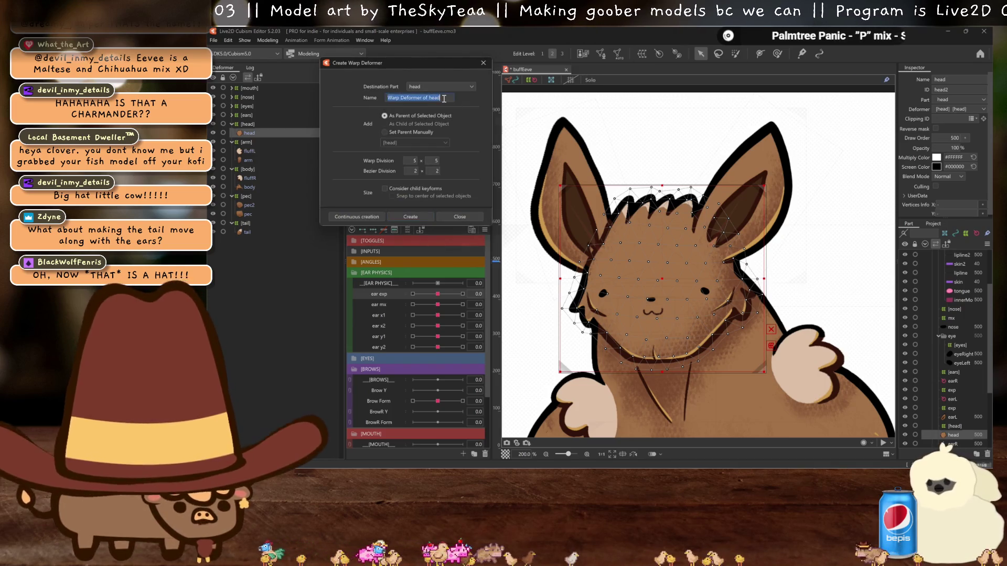
text(mx)
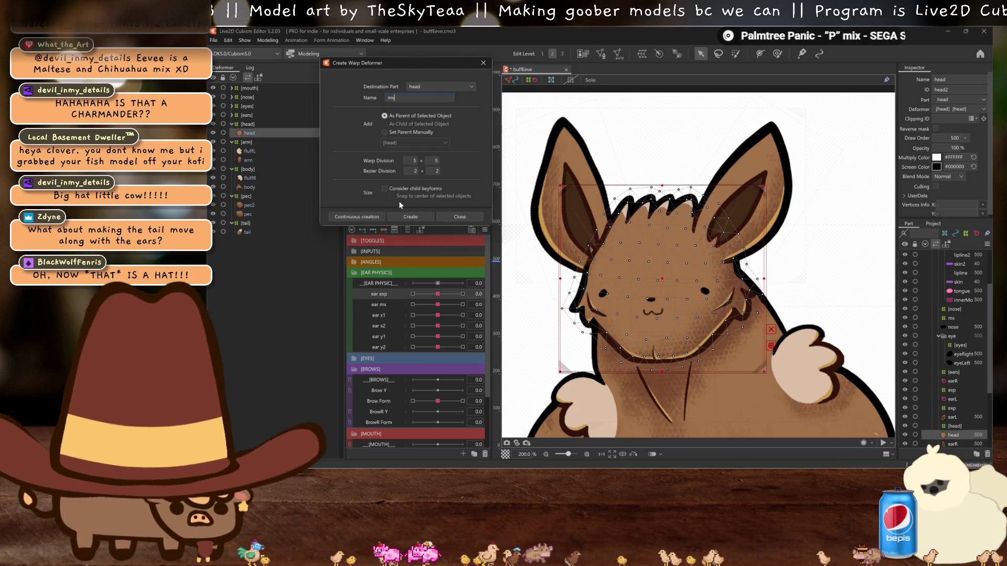
click(405, 215)
- With the mouth open to 1.2, bow the mx warp's bottom edge down at the chin
scroll(398, 345, down, 3)
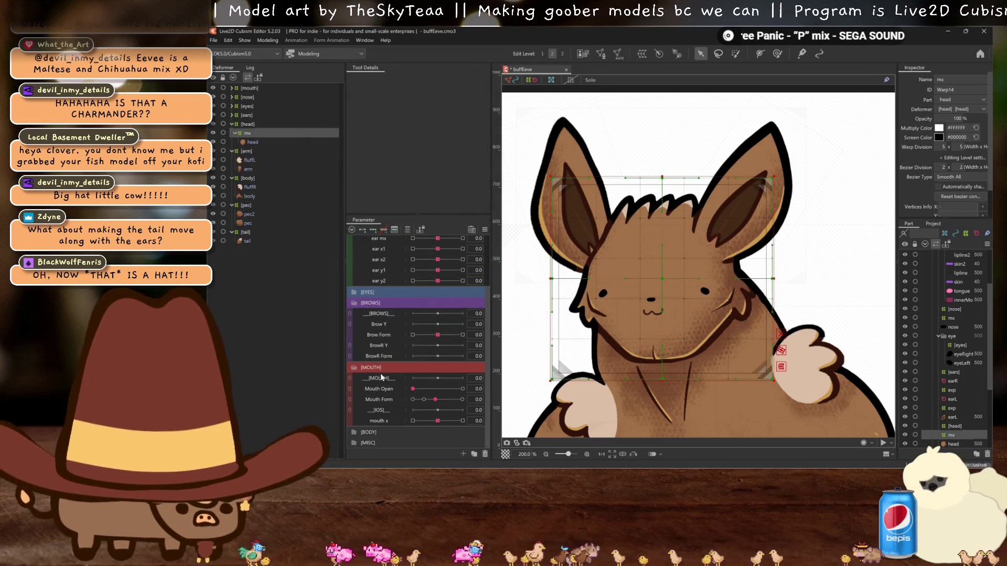
click(383, 390)
drag(414, 389, 462, 389)
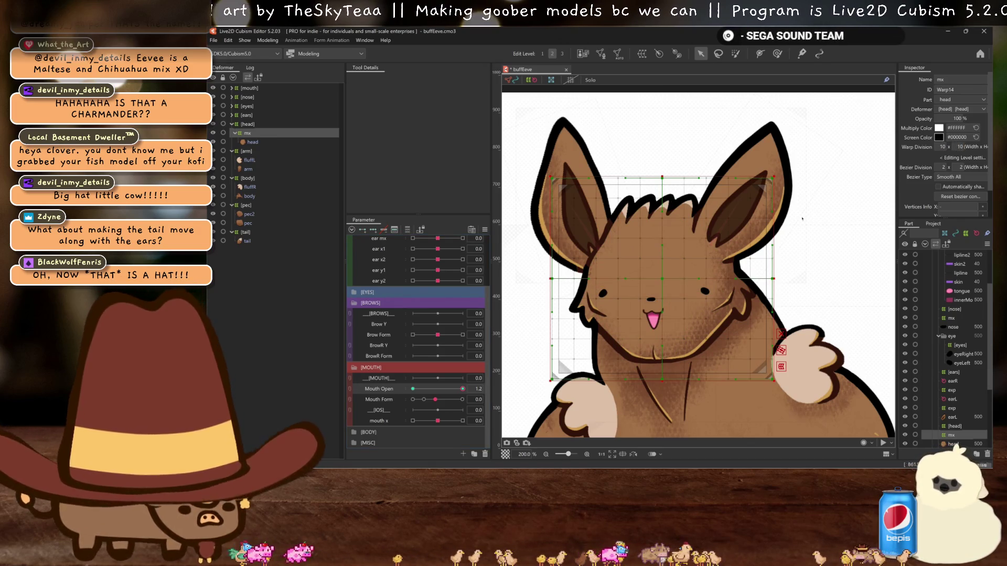
click(665, 388)
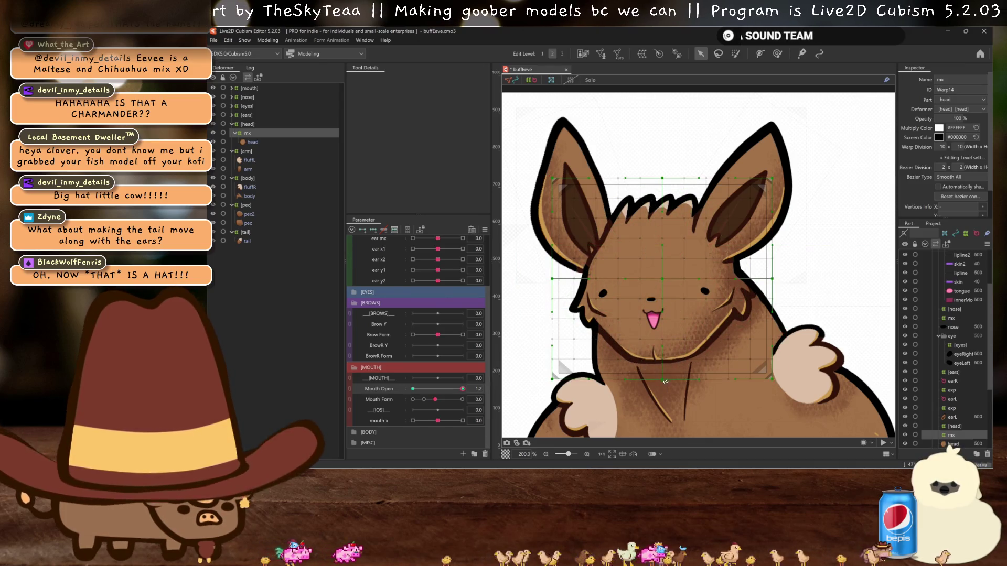
drag(665, 382, 664, 389)
drag(413, 391, 463, 389)
key(ctrl+h)
click(463, 389)
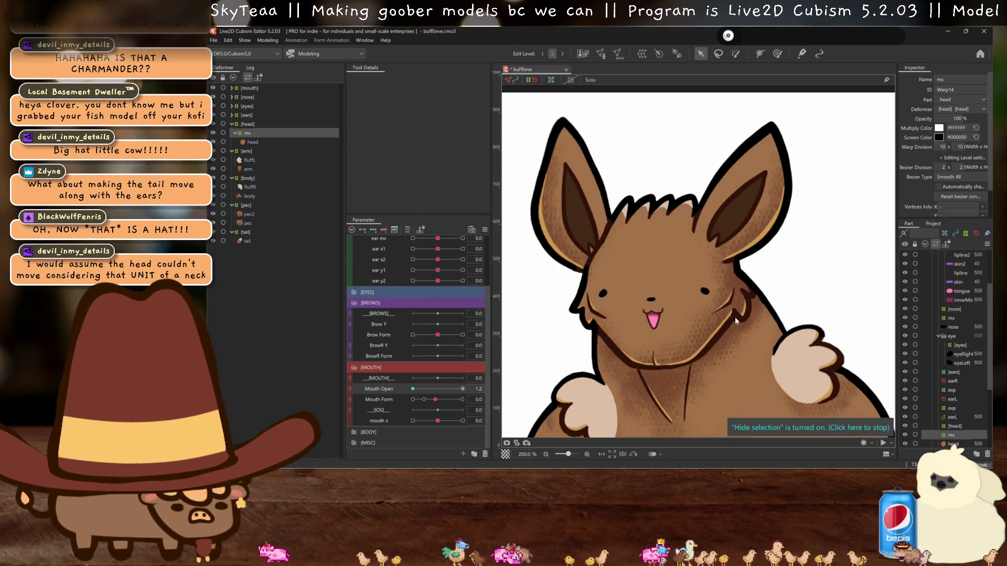
- Zoom on the face and scrub Mouth Form lower, then settle on its middle keyform
key(ctrl+z)
scroll(662, 330, up, 2)
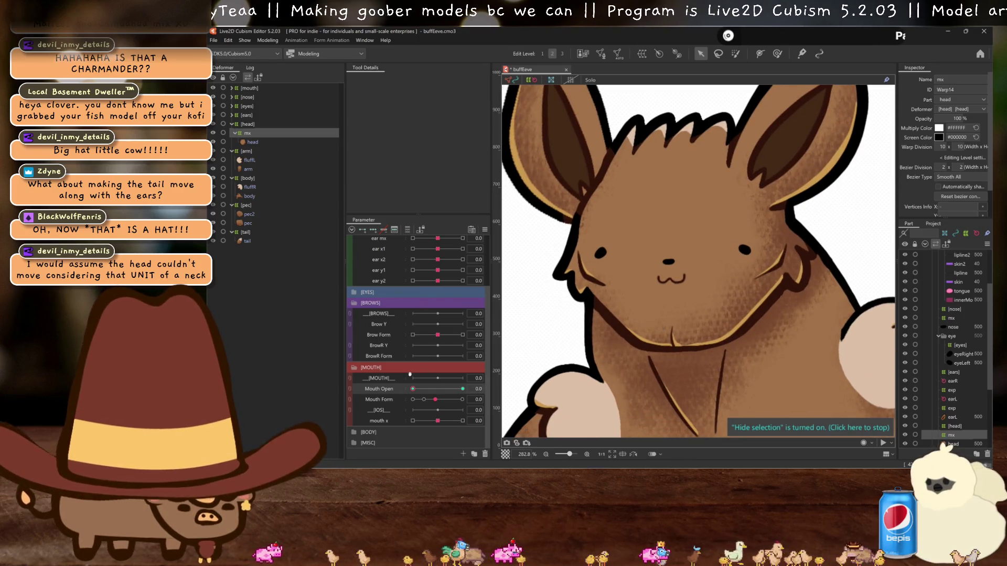
key(ctrl+minus)
drag(436, 399, 411, 400)
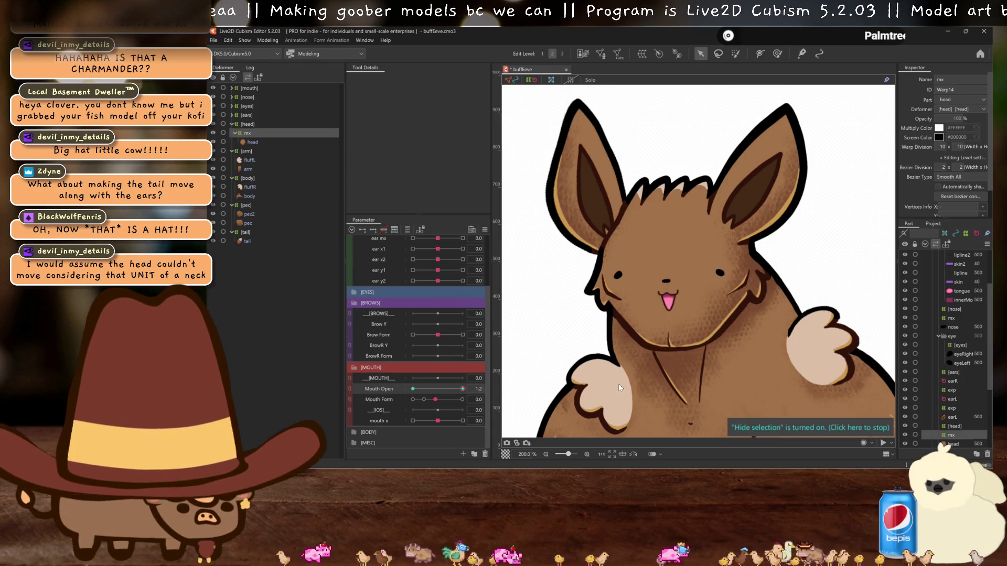
click(437, 400)
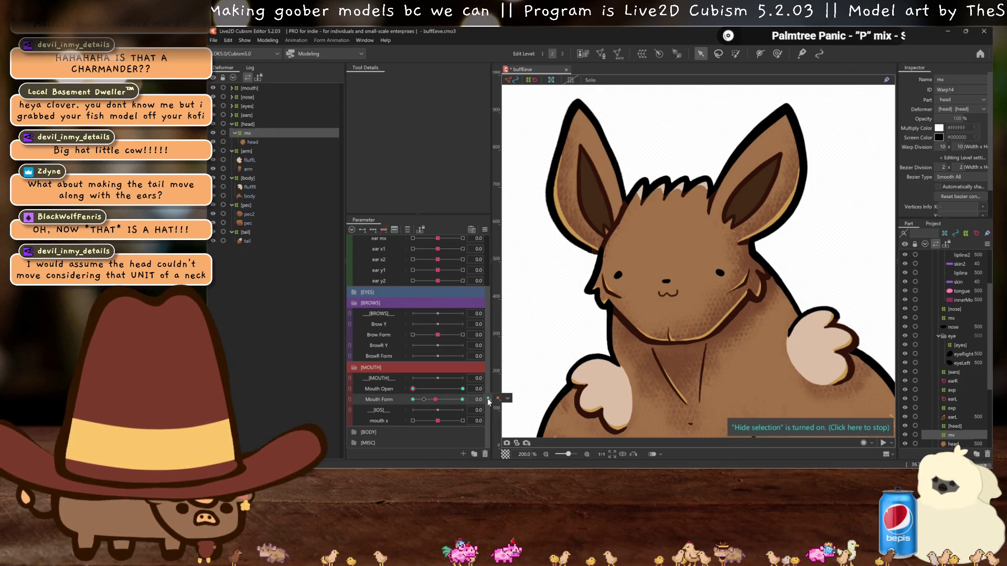
- At Mouth Form -1, pull the mx grid's middle and bottom-left points down
scroll(675, 315, up, 2)
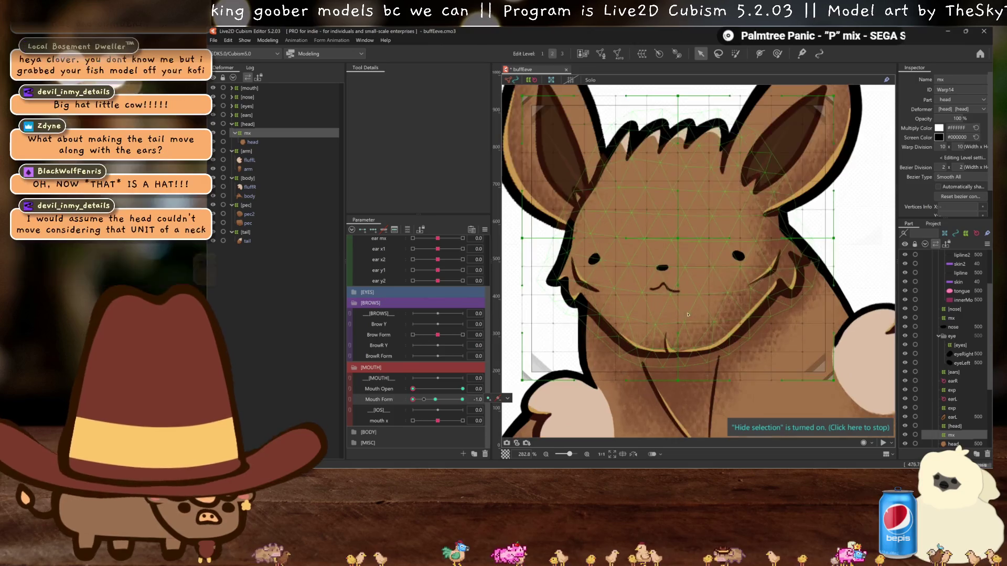
drag(834, 238, 835, 244)
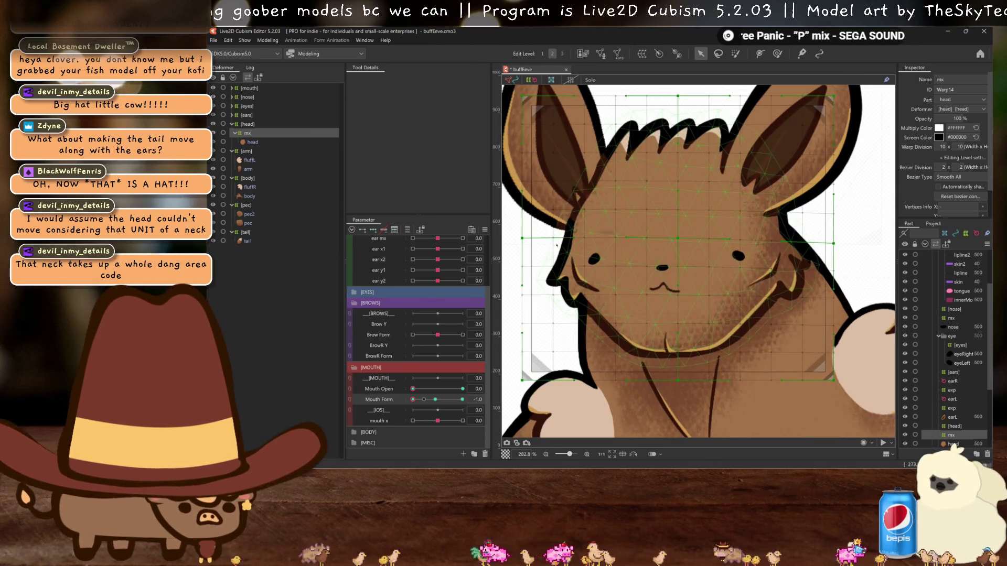
drag(523, 239, 523, 241)
key(ctrl+z)
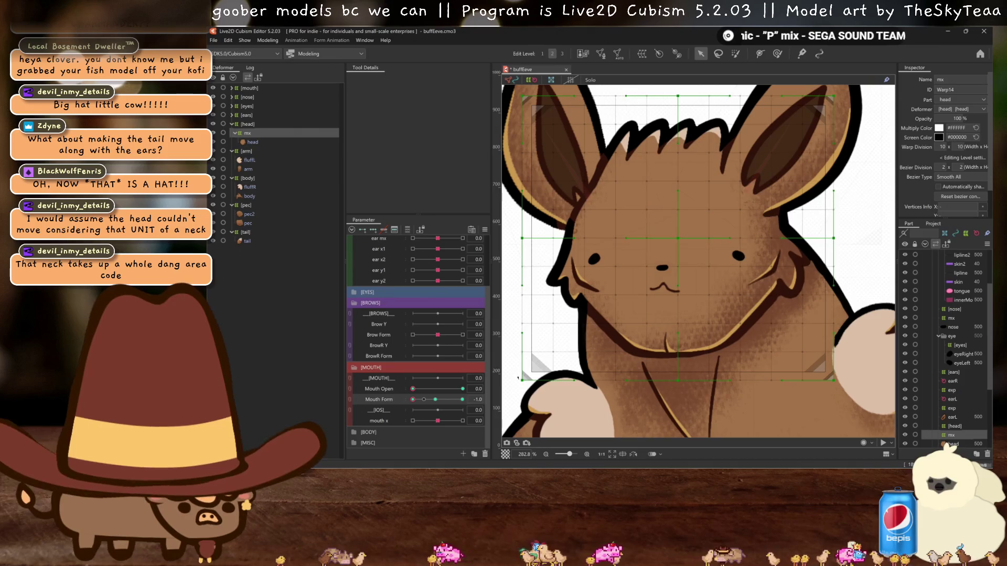
drag(524, 386, 523, 388)
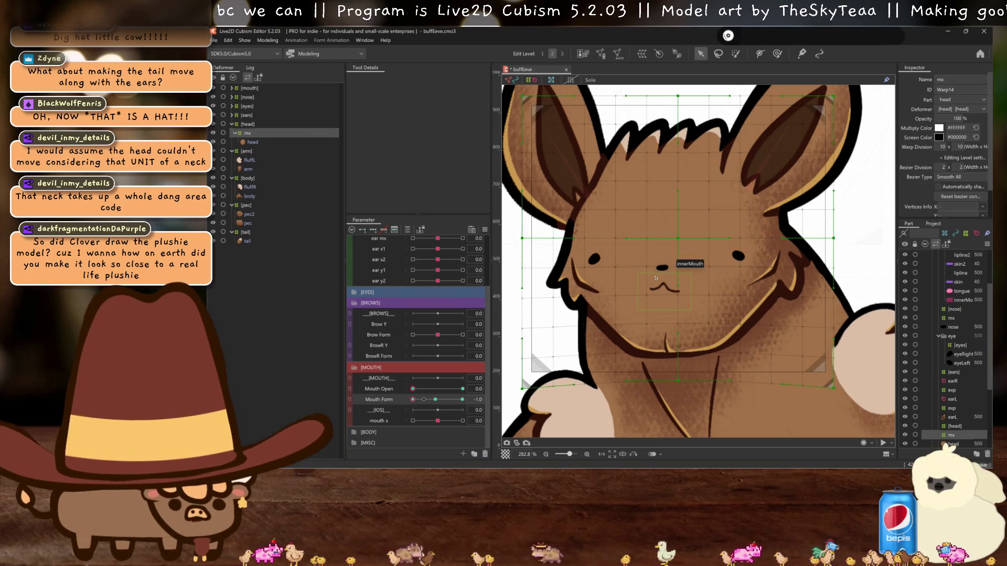
- Scrub Mouth Form from frown to smile with the grid hidden, then return it to neutral
scroll(664, 267, down, 1)
scroll(669, 268, down, 1)
scroll(677, 271, down, 1)
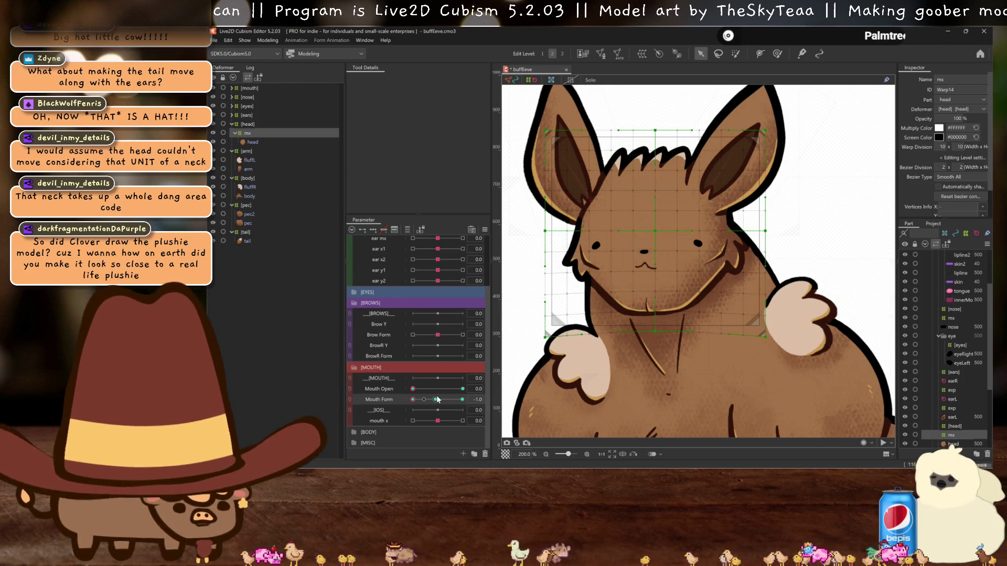
drag(438, 399, 825, 361)
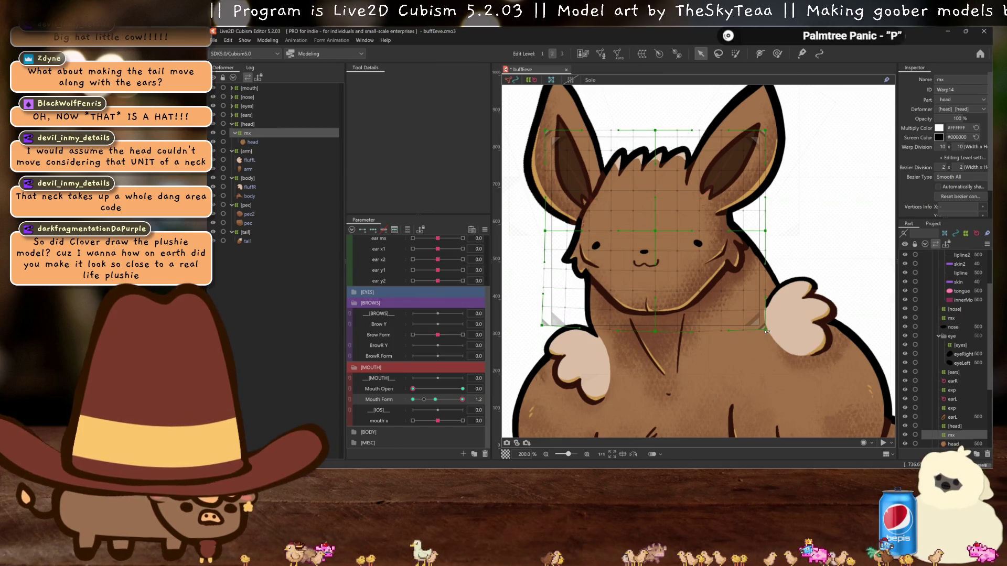
key(ctrl+h)
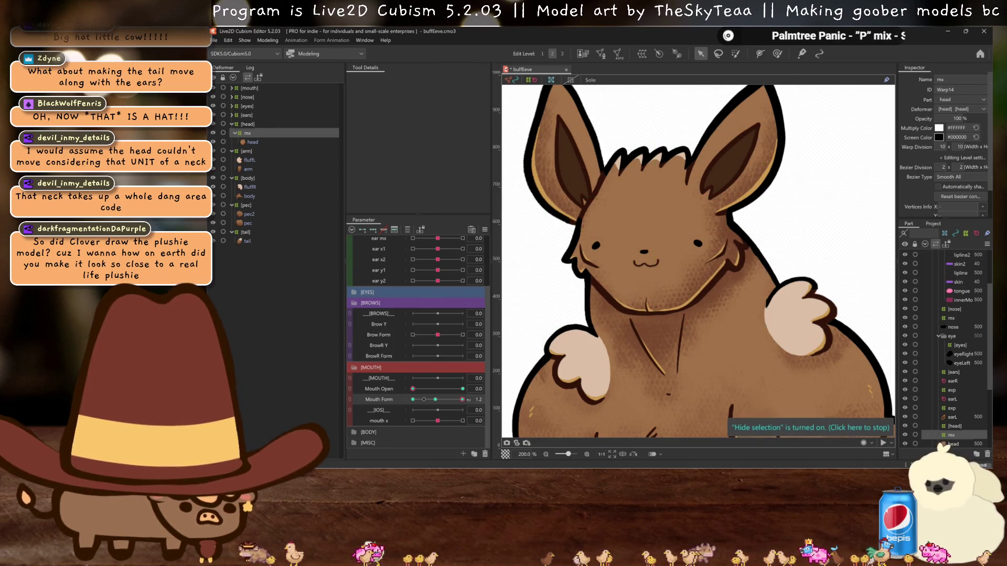
drag(428, 401, 413, 400)
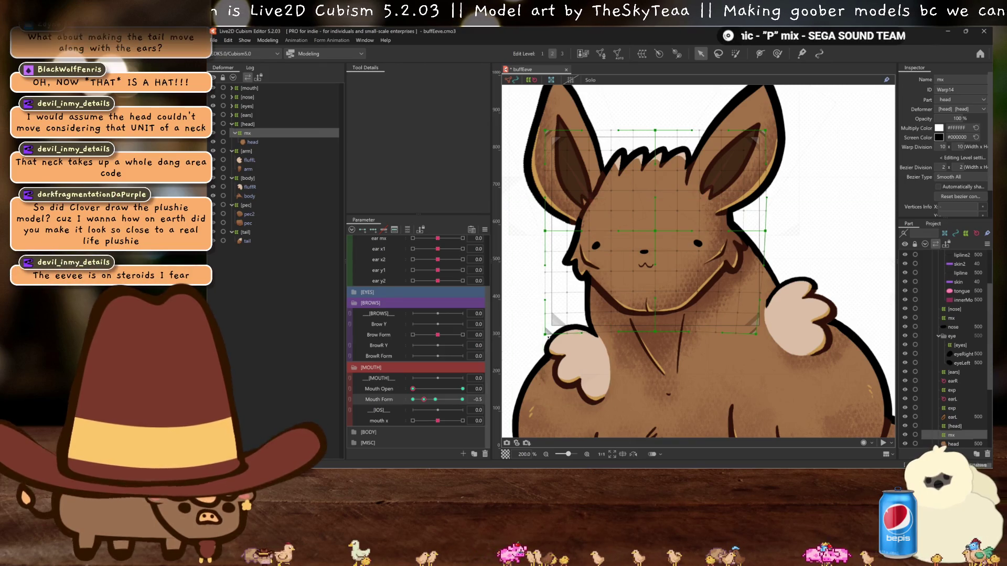
click(435, 400)
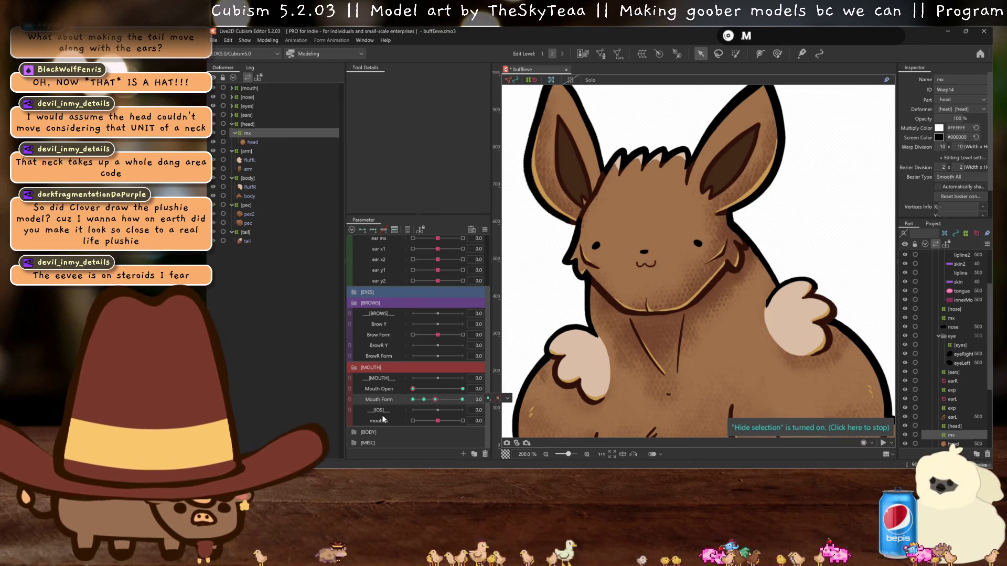
- At mouth x -1, drag the mx grid's lower-left corner and chin area to the left
click(383, 420)
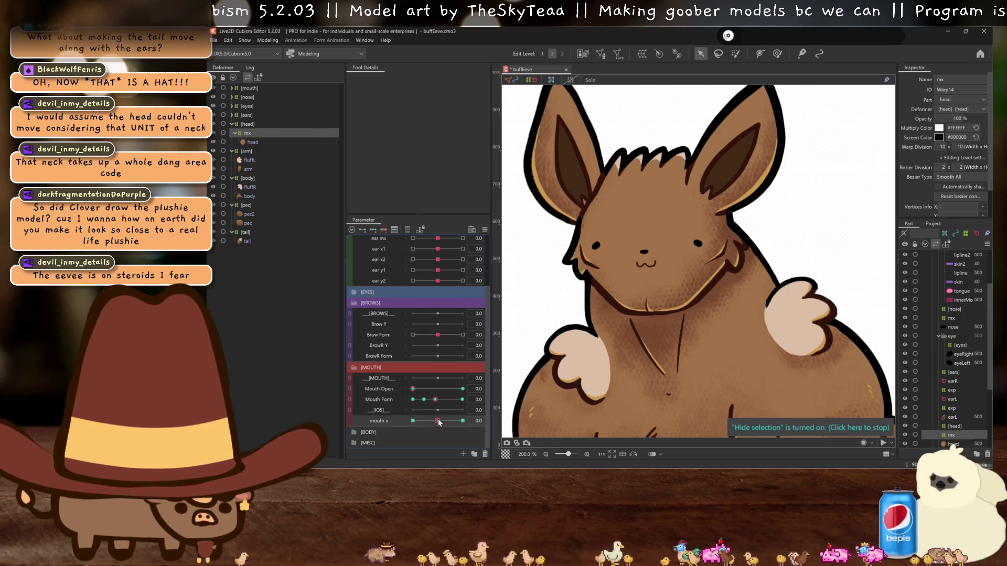
drag(438, 421, 413, 421)
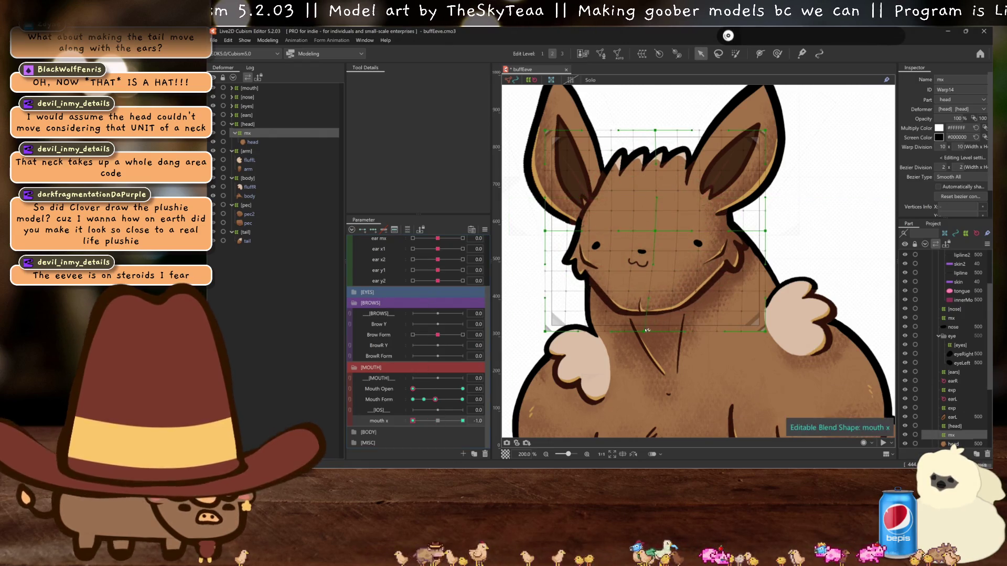
drag(546, 331, 544, 319)
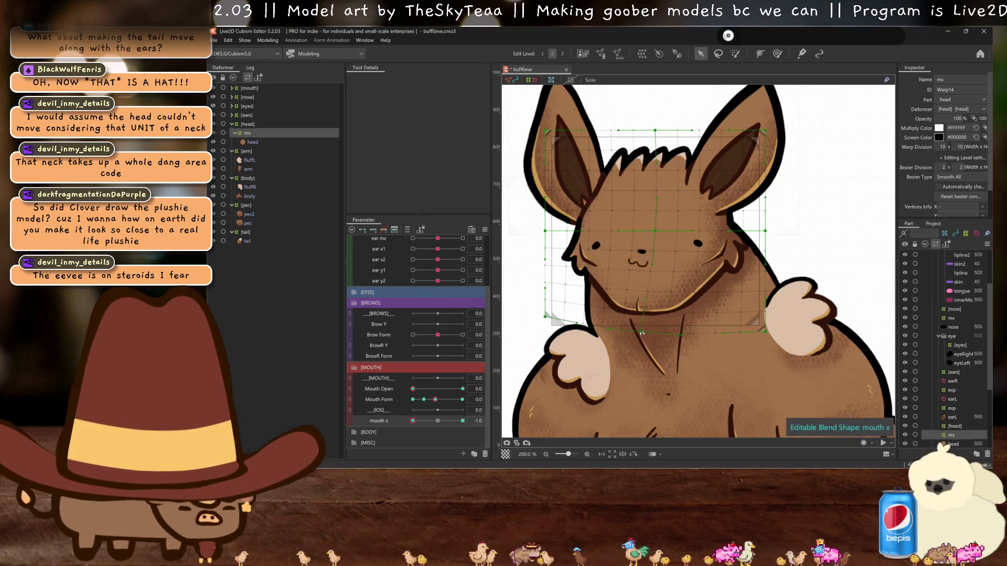
drag(547, 319, 535, 316)
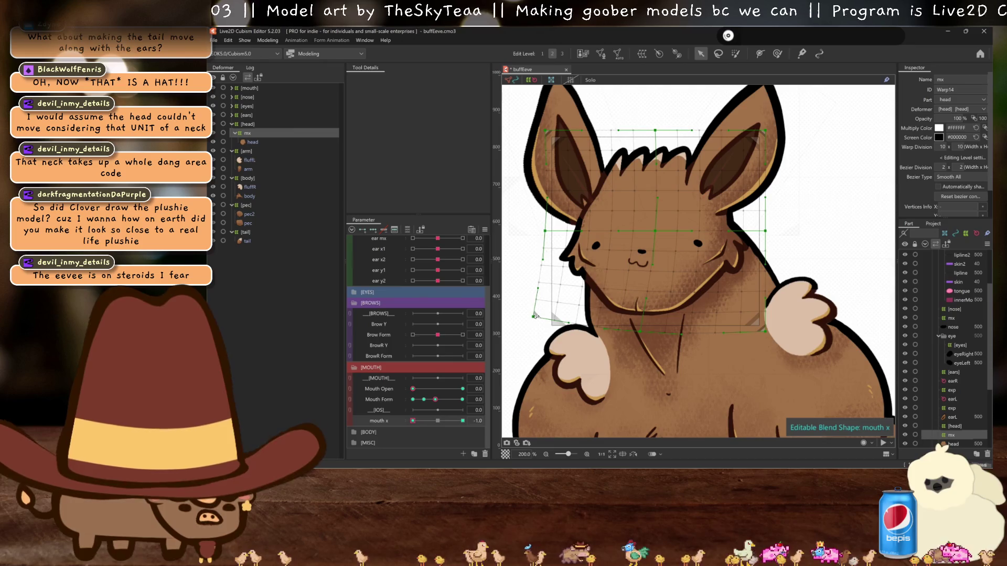
drag(643, 332, 634, 331)
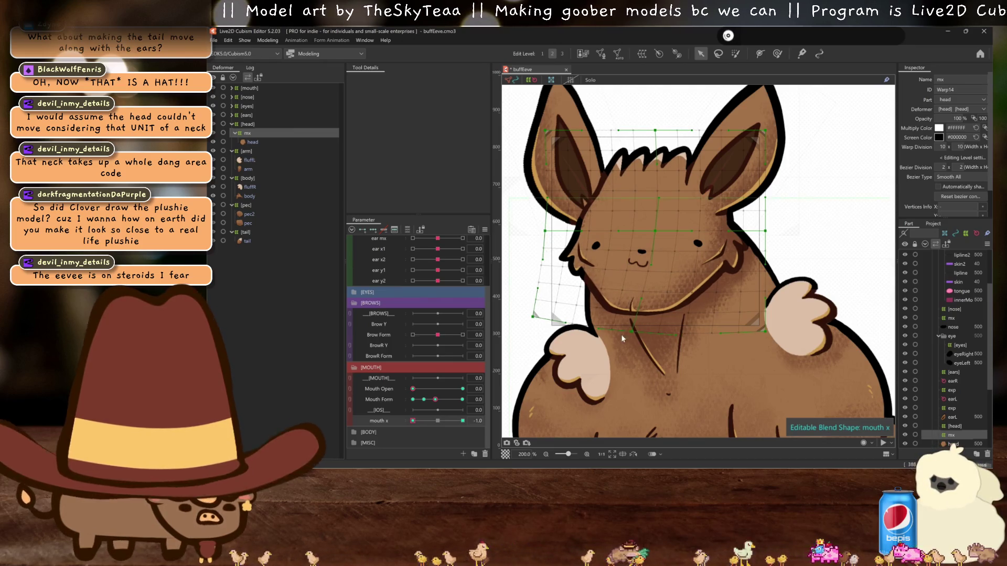
key(ctrl+h)
mouse_move(413, 421)
mouse_down()
mouse_move(369, 405)
mouse_move(438, 413)
mouse_up()
- Mirror the left mouth x shape to create the +1 keyform and compare both sides
click(413, 420)
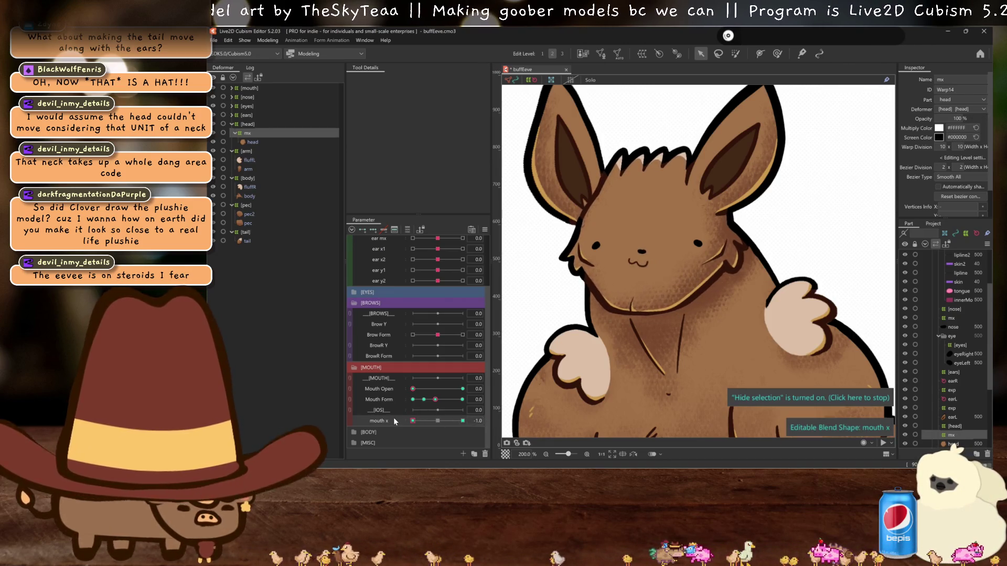
click(584, 332)
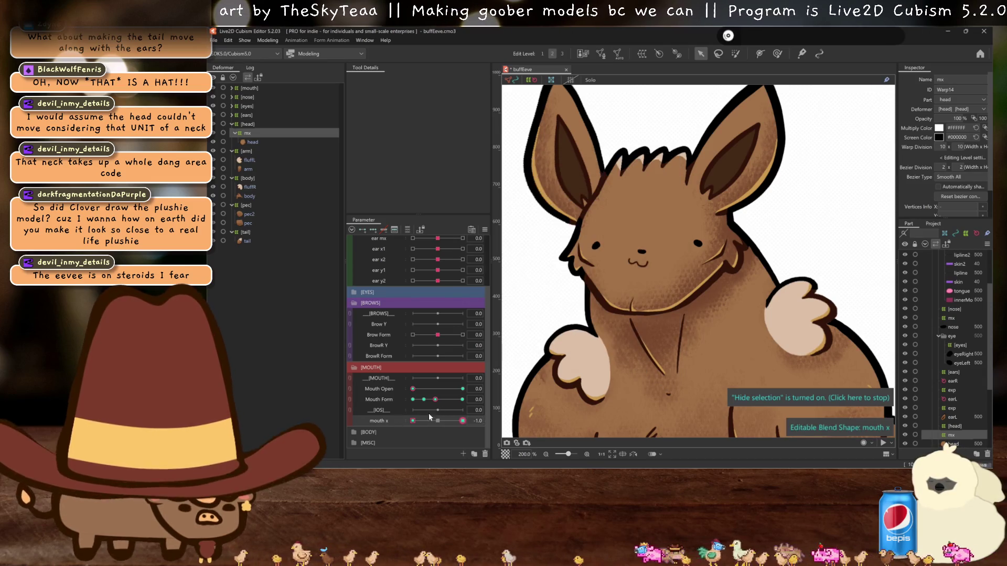
drag(413, 421, 462, 421)
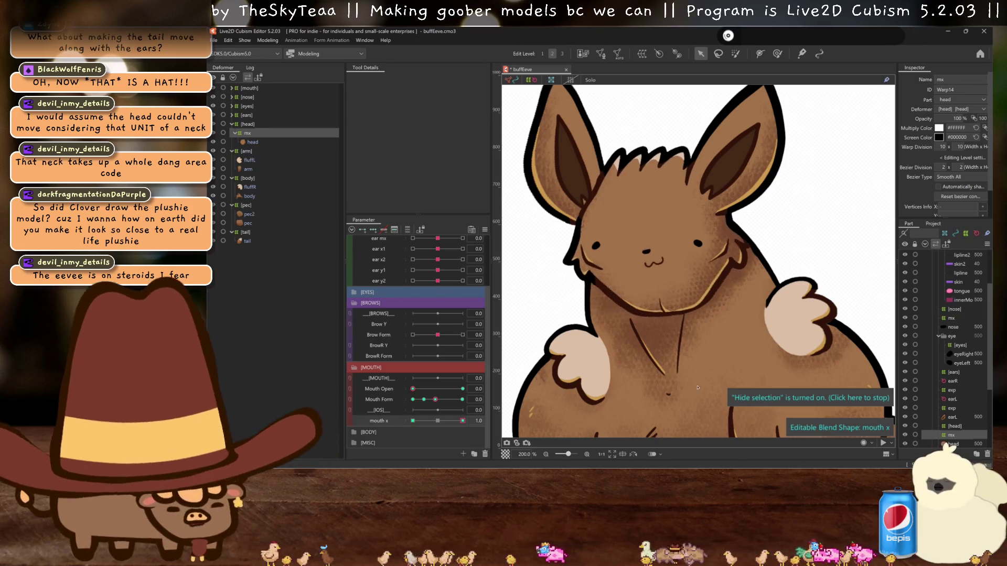
click(413, 421)
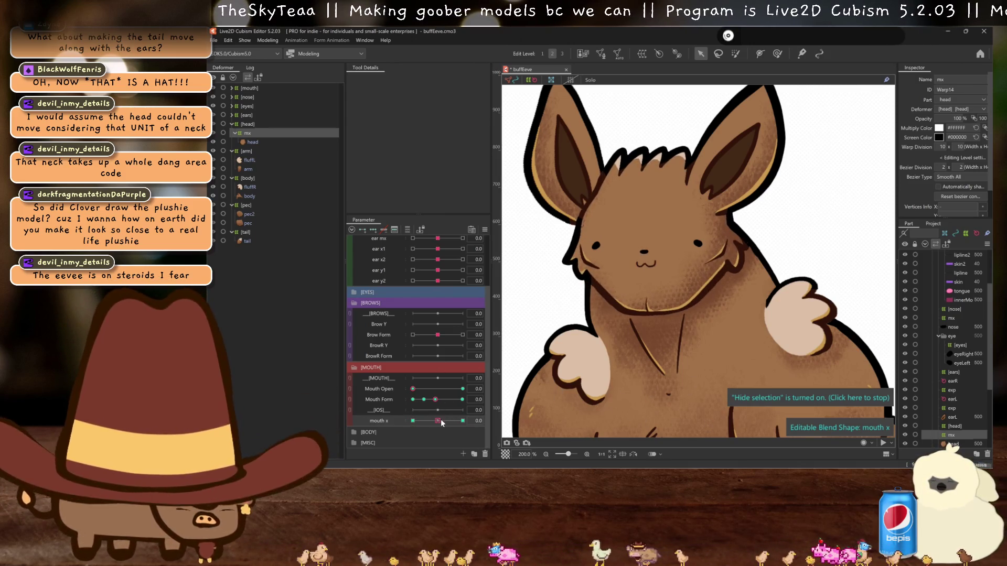
click(268, 40)
click(286, 222)
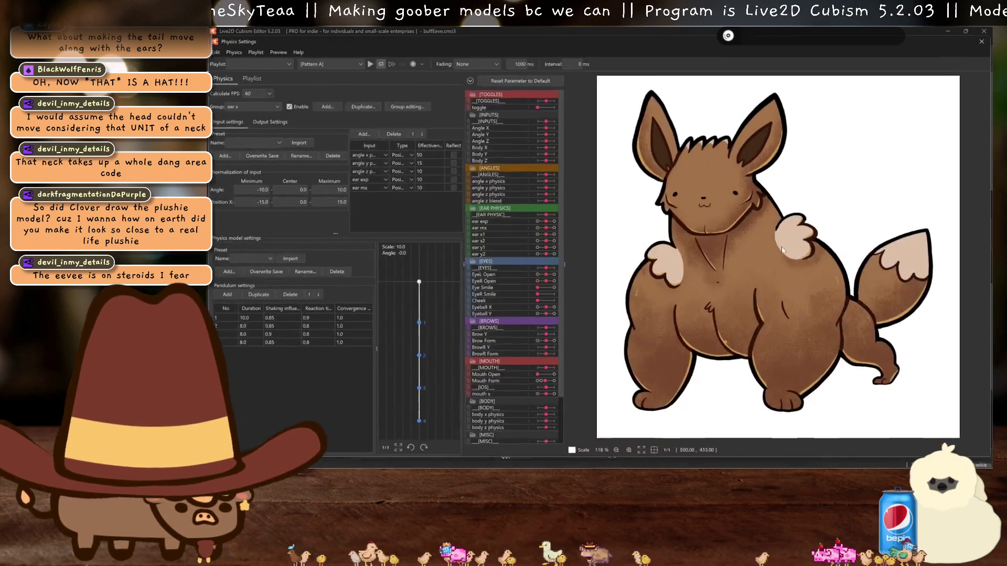
scroll(772, 250, up, 3)
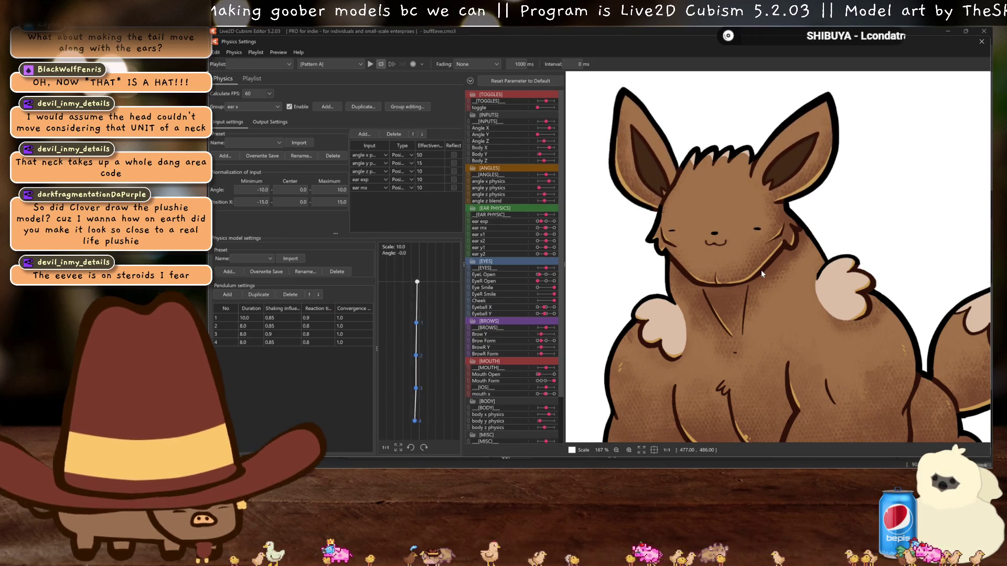
scroll(761, 295, up, 2)
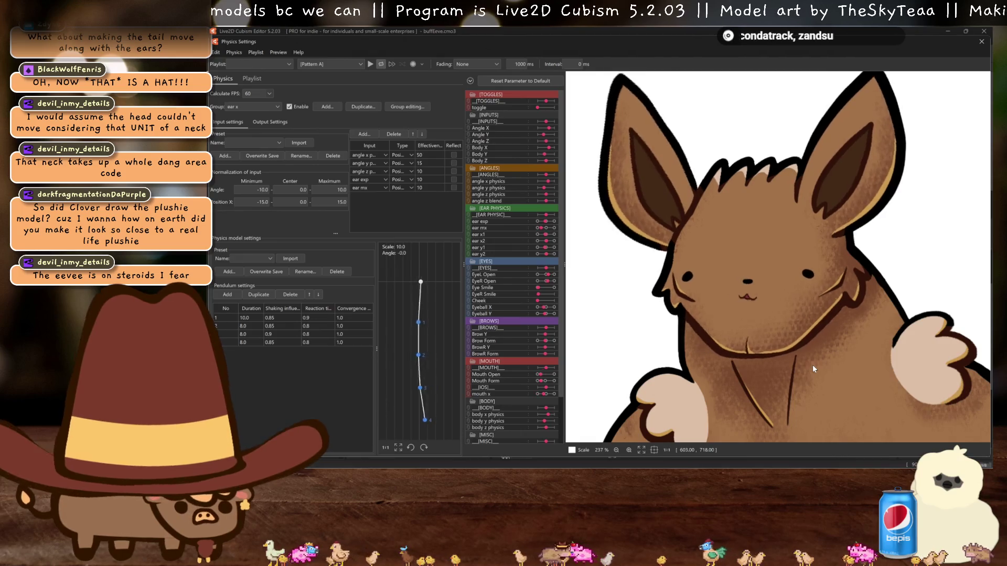
scroll(813, 365, down, 3)
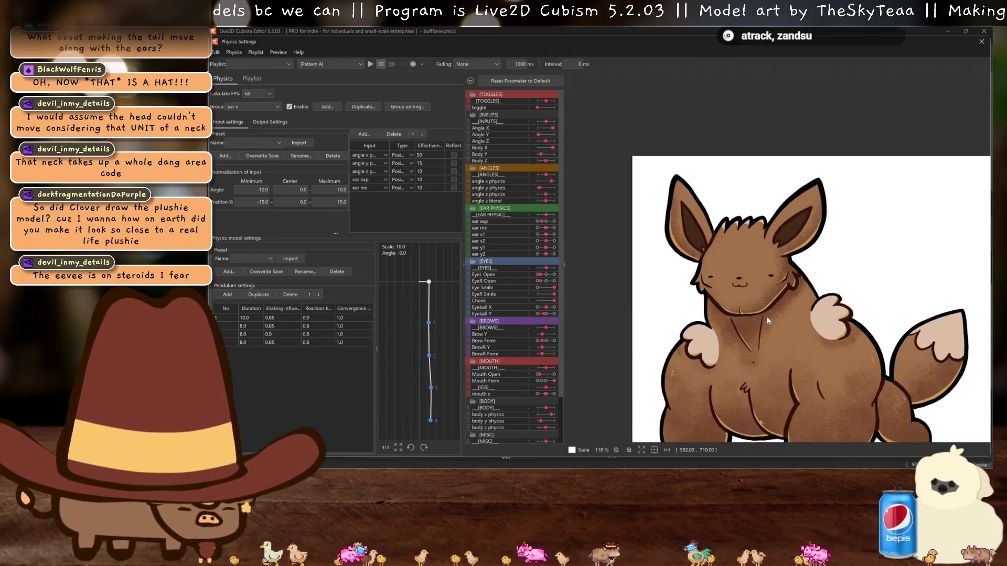
scroll(766, 317, up, 1)
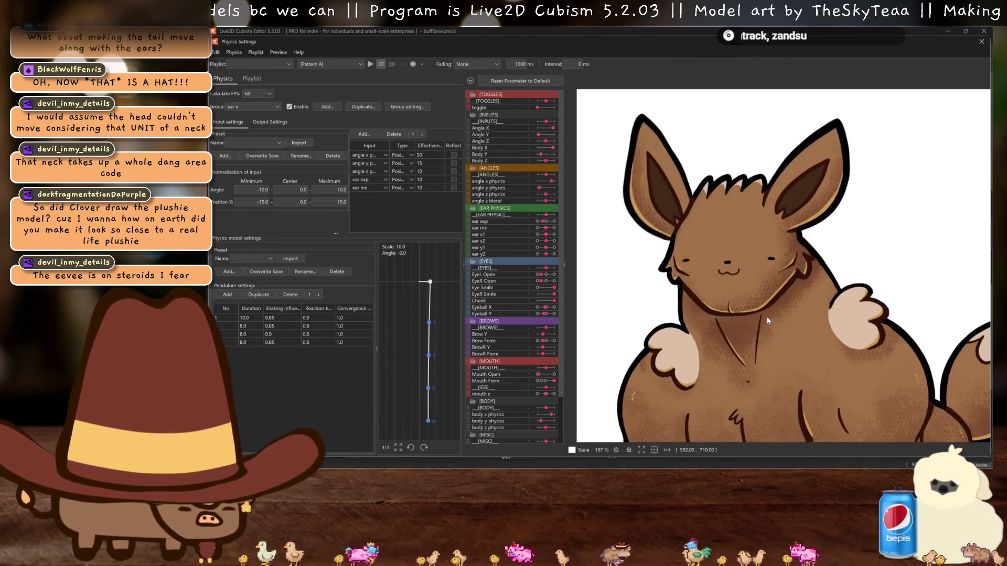
click(982, 42)
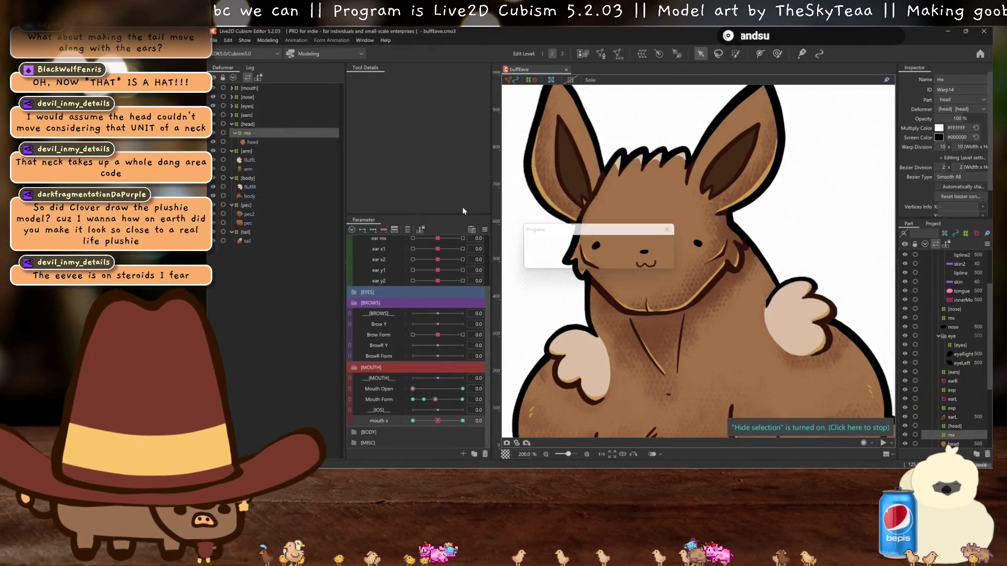
scroll(707, 320, down, 1)
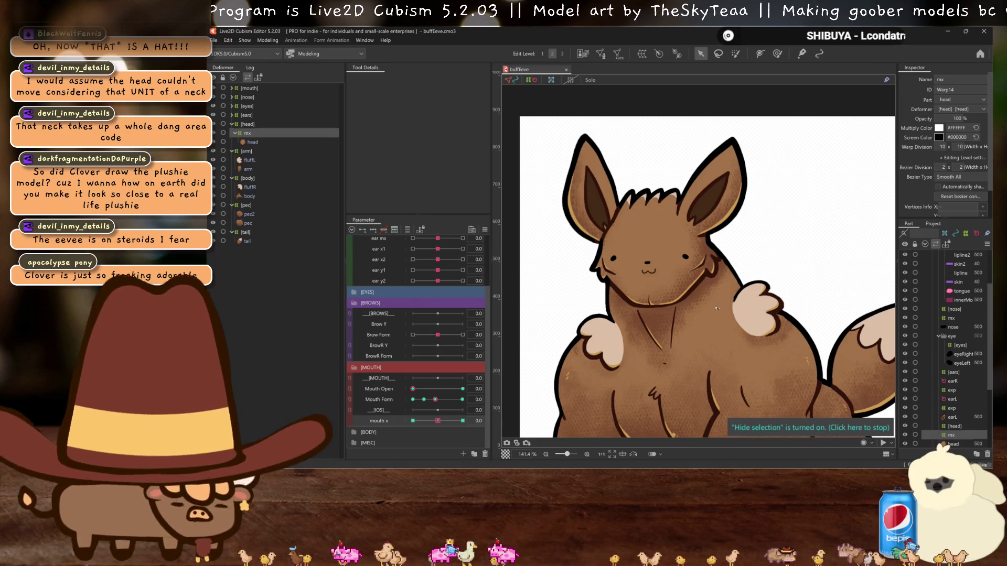
scroll(703, 299, down, 2)
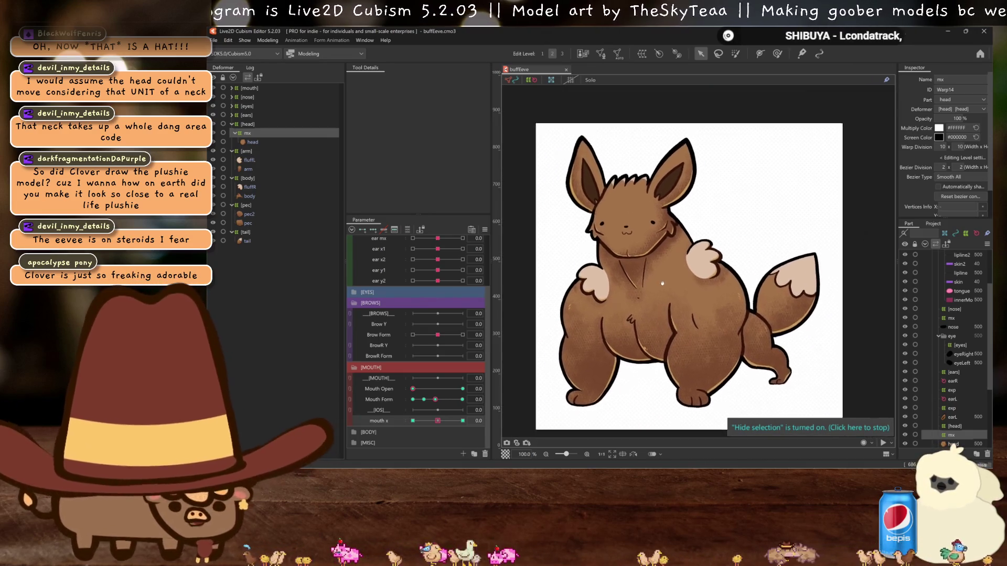
drag(676, 275, 691, 280)
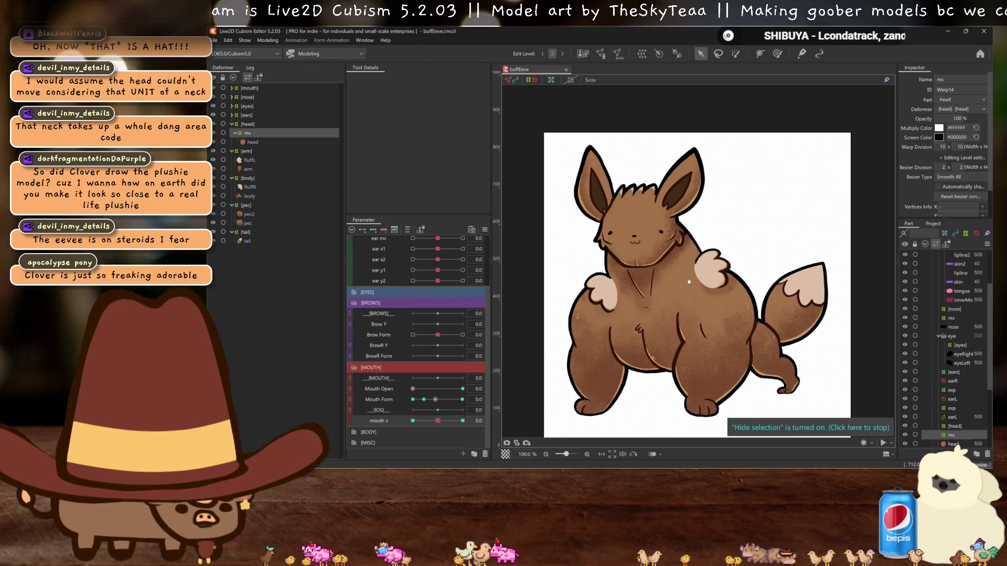
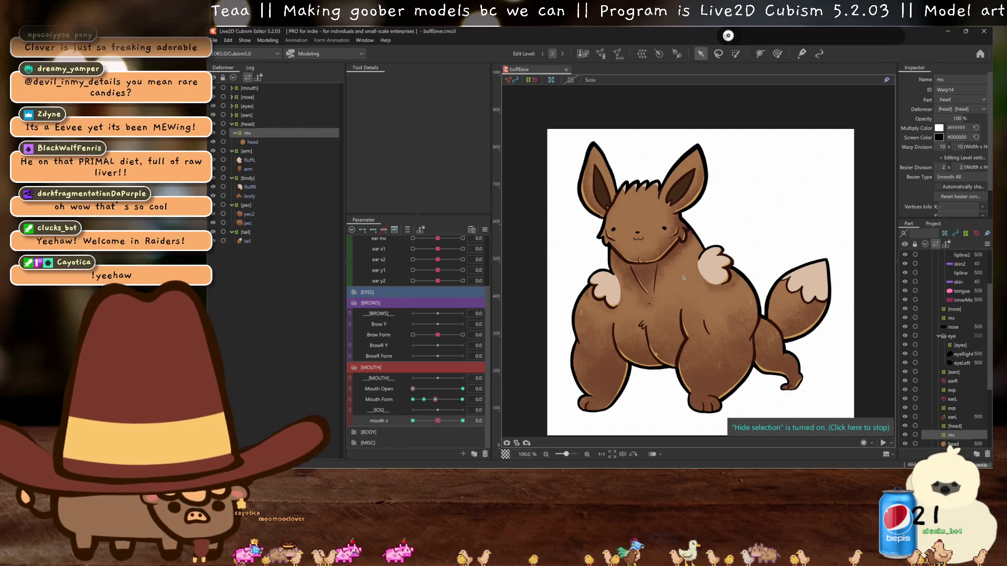
- Begin a new warp deformer over the head and select its default name for replacement
scroll(681, 262, up, 2)
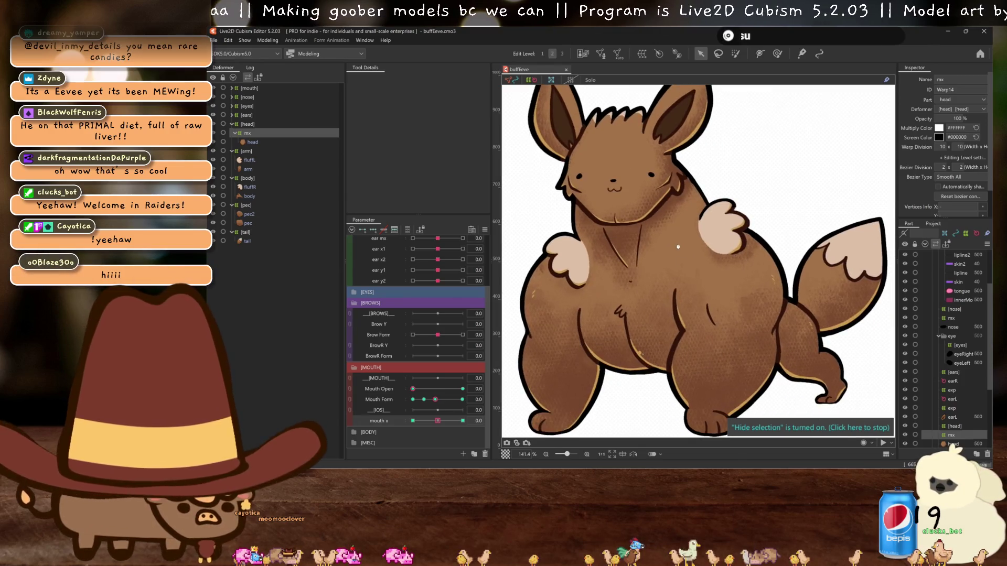
scroll(679, 247, down, 1)
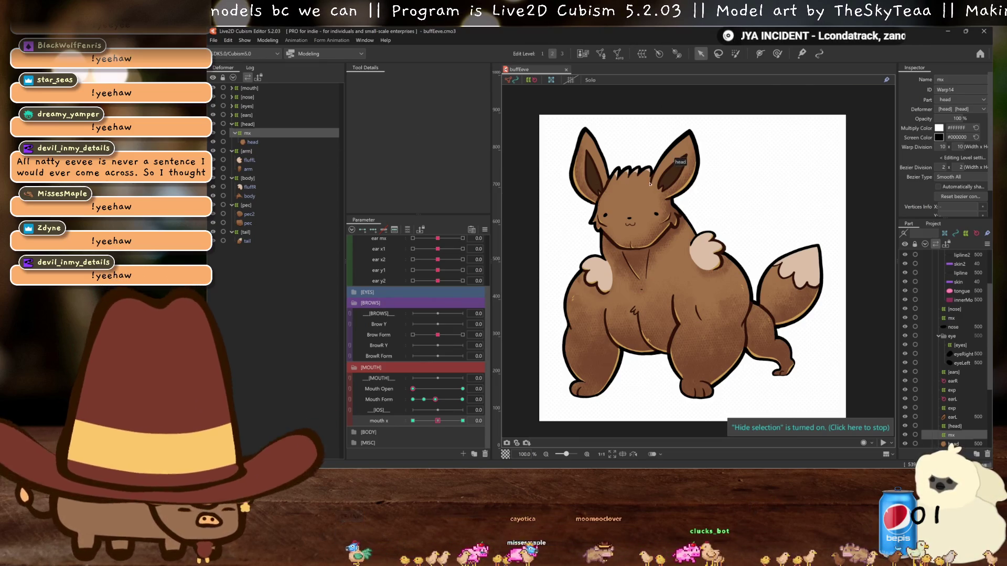
scroll(649, 183, up, 2)
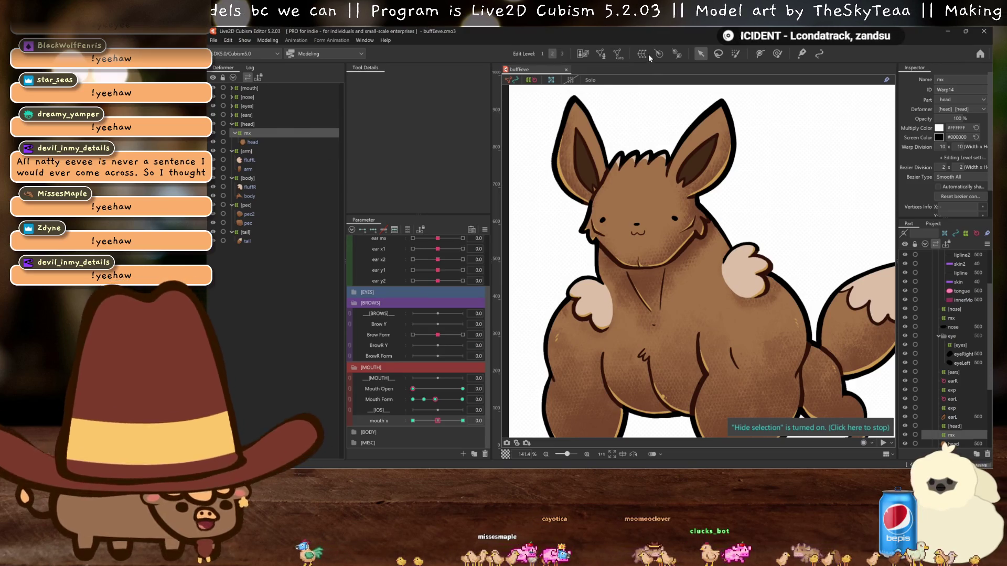
click(649, 56)
triple_click(428, 97)
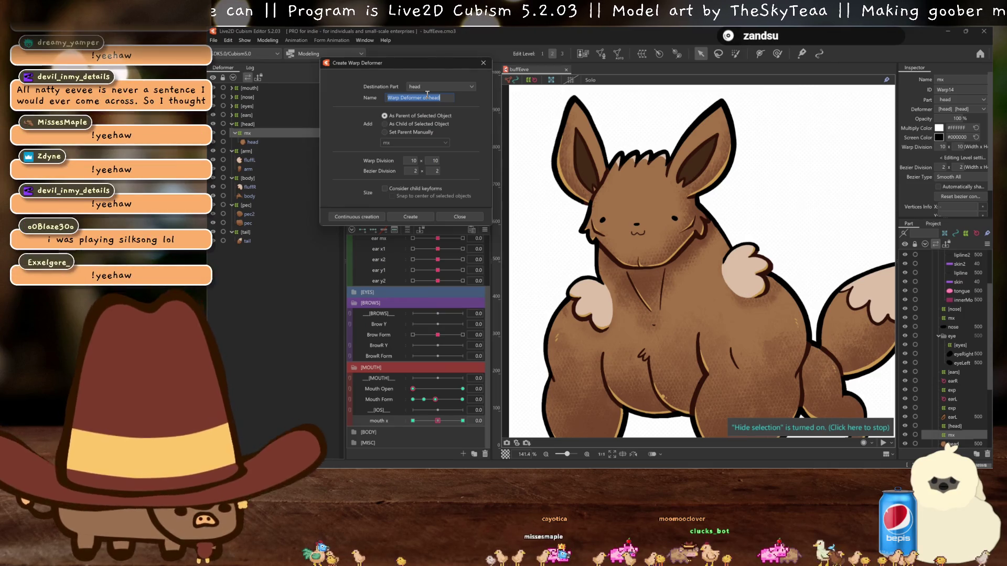
- Create the warp deformer 'xy' over the head and add three keys to angle x physics
text(xy)
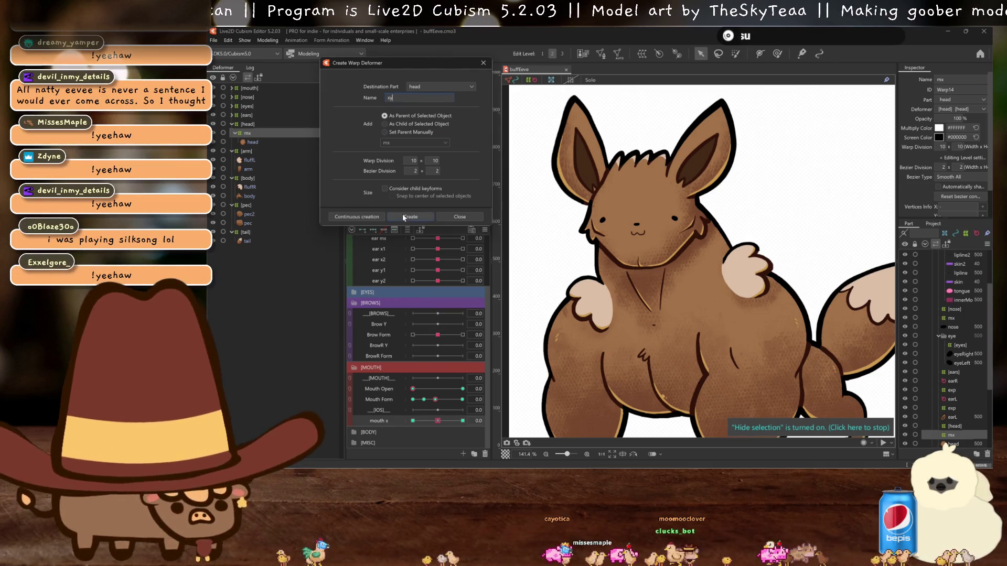
click(403, 216)
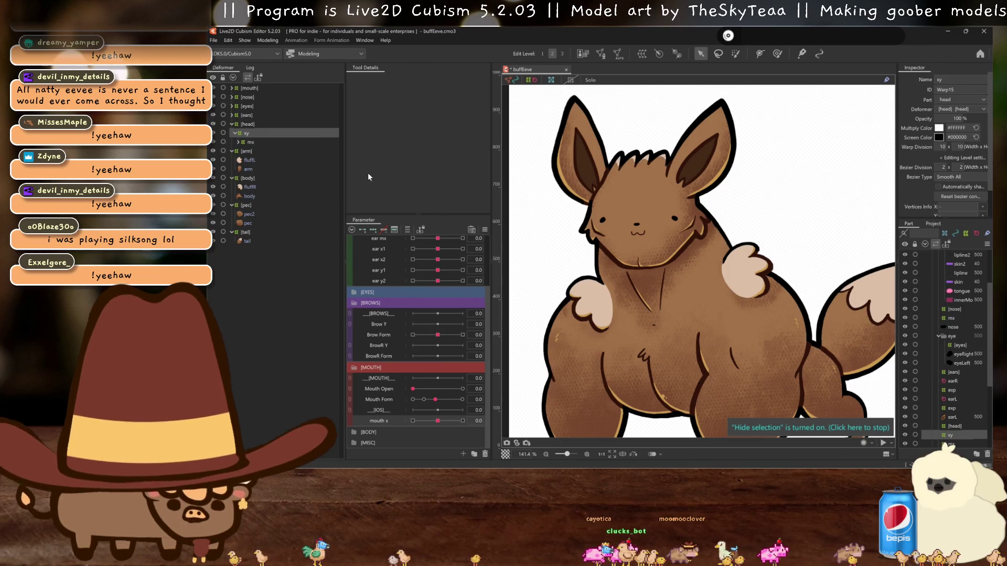
scroll(681, 254, up, 1)
scroll(638, 240, up, 1)
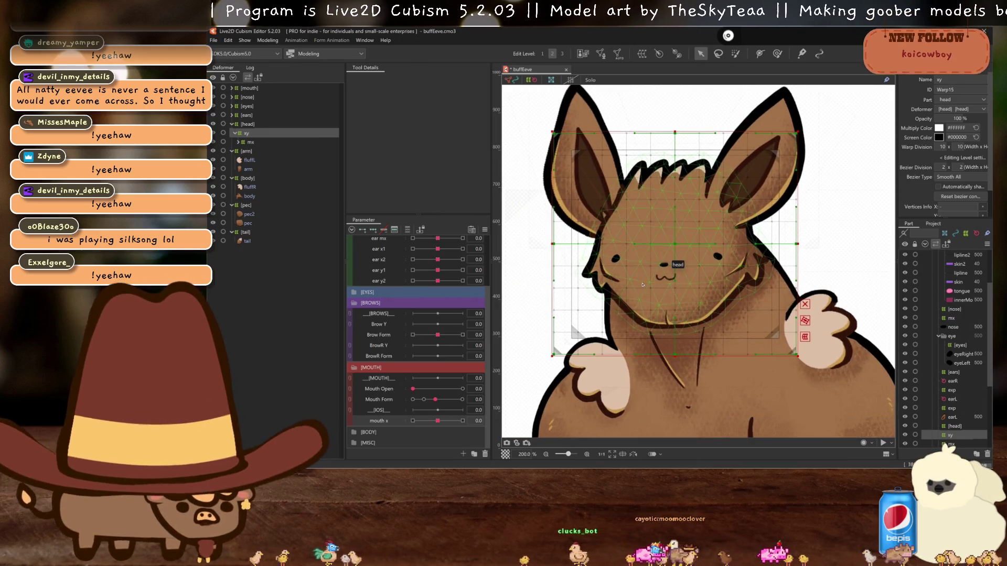
scroll(638, 270, up, 1)
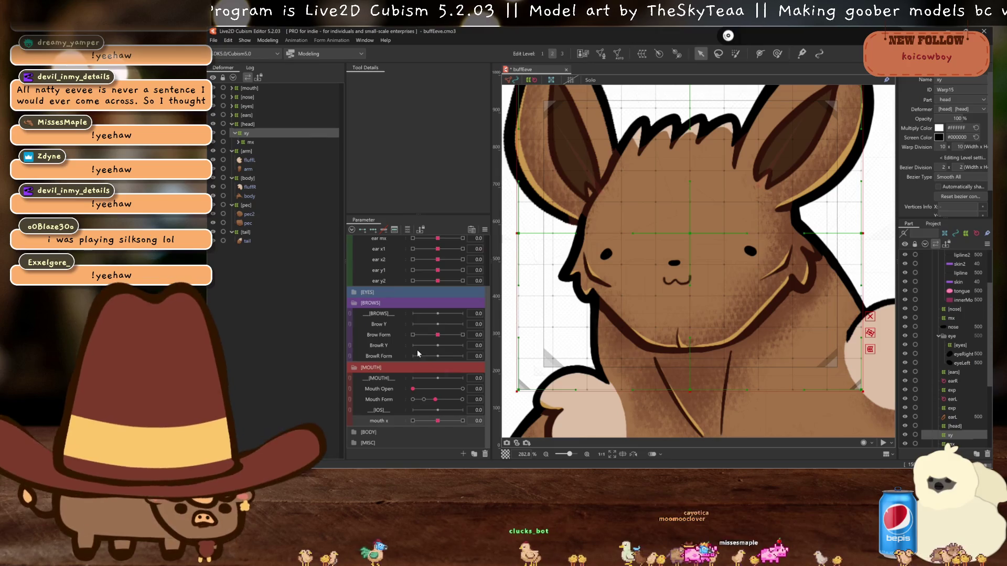
scroll(418, 353, up, 3)
click(354, 263)
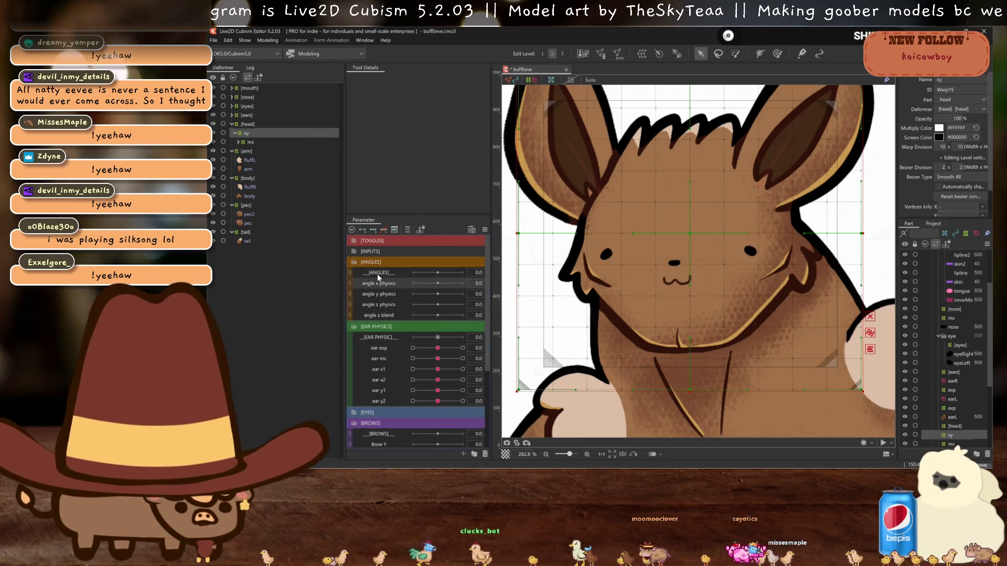
click(372, 232)
- At angle x physics 30, drag the xy warp's centre and chin points right to turn the face
click(462, 284)
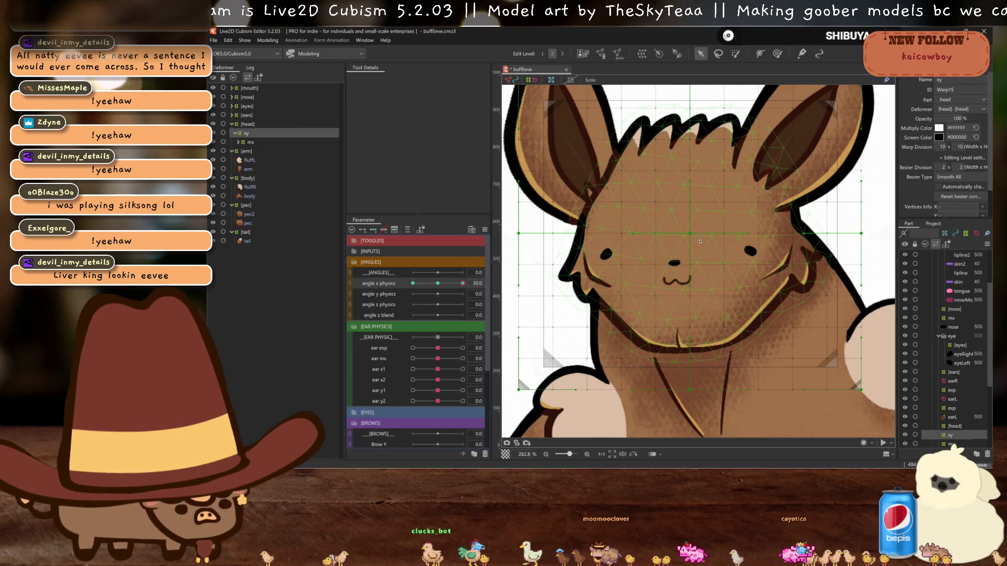
drag(692, 234, 715, 235)
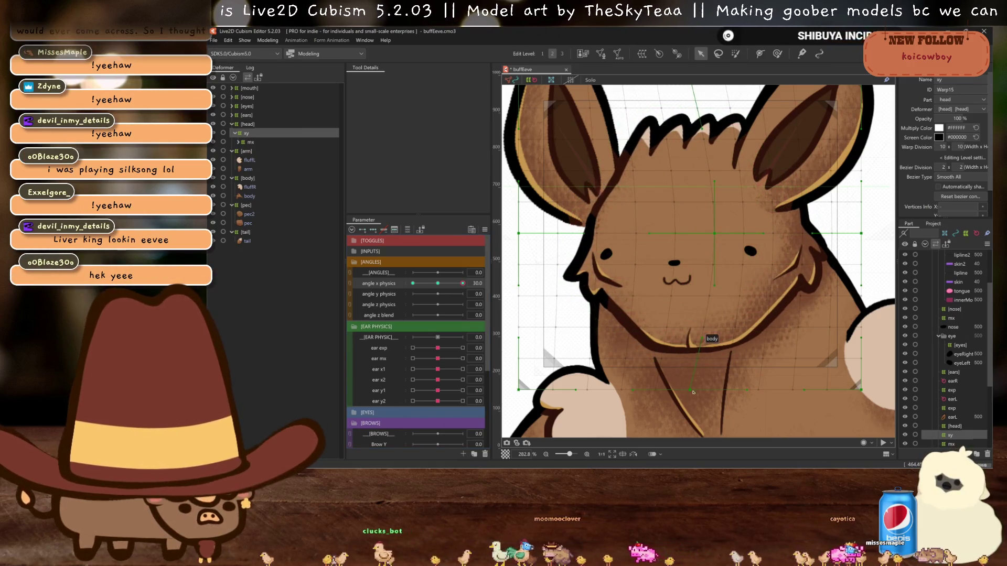
drag(691, 390, 715, 390)
drag(714, 233, 725, 234)
scroll(725, 235, down, 4)
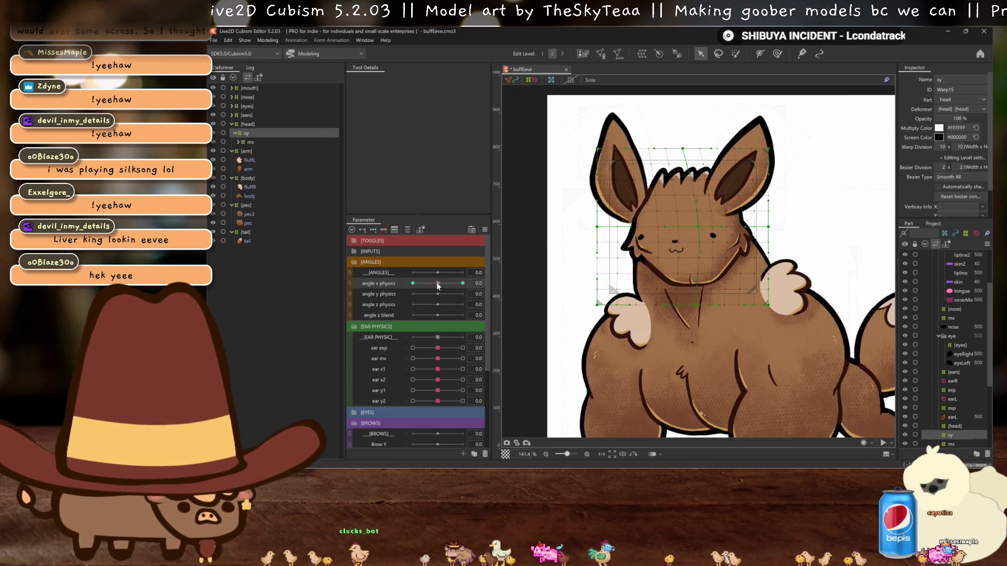
scroll(692, 285, down, 1)
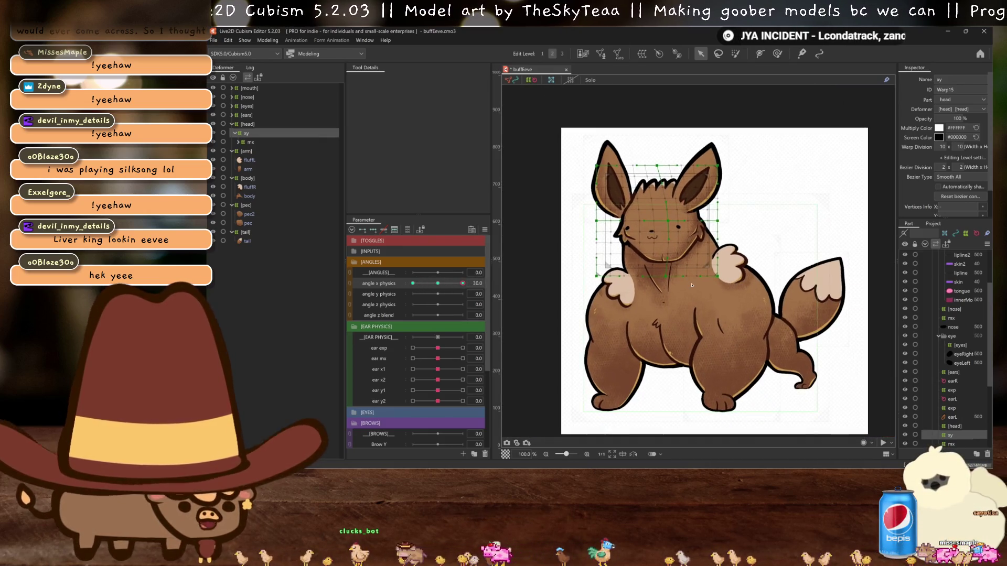
drag(667, 235, 675, 223)
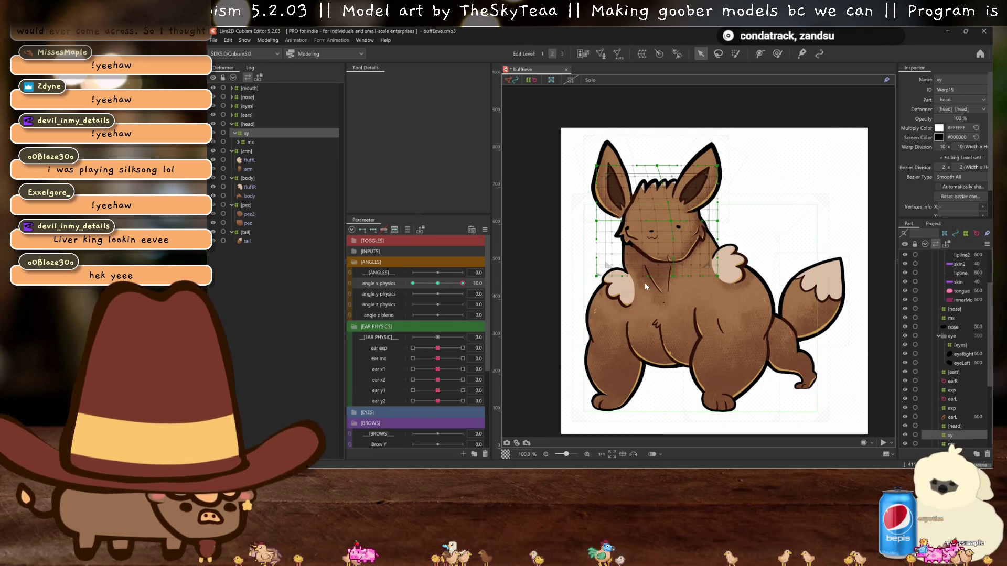
- Mirror the angle x 30 head turn onto -30, adjust it, then reset angle x to 0
key(ctrl+shift+m)
click(583, 332)
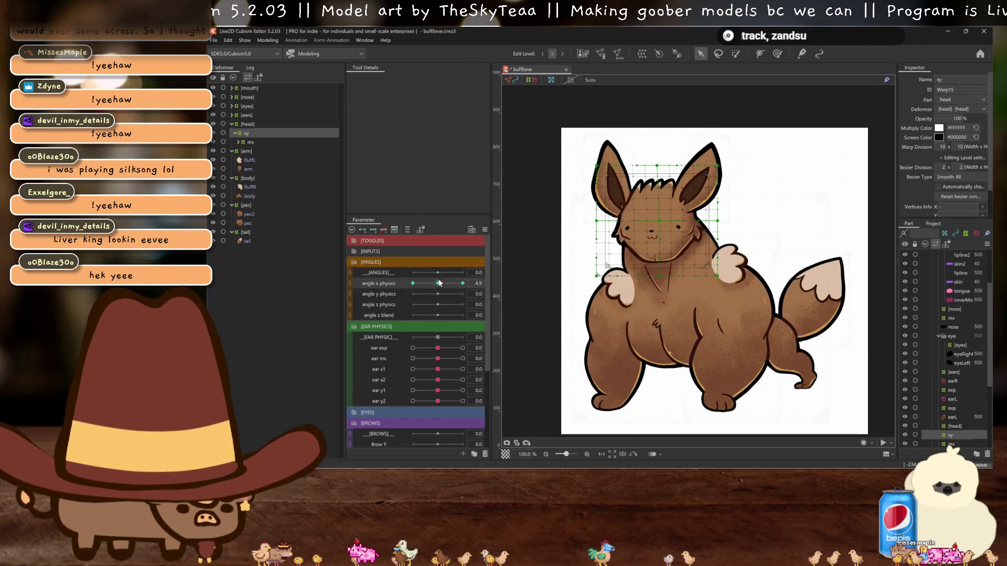
click(413, 283)
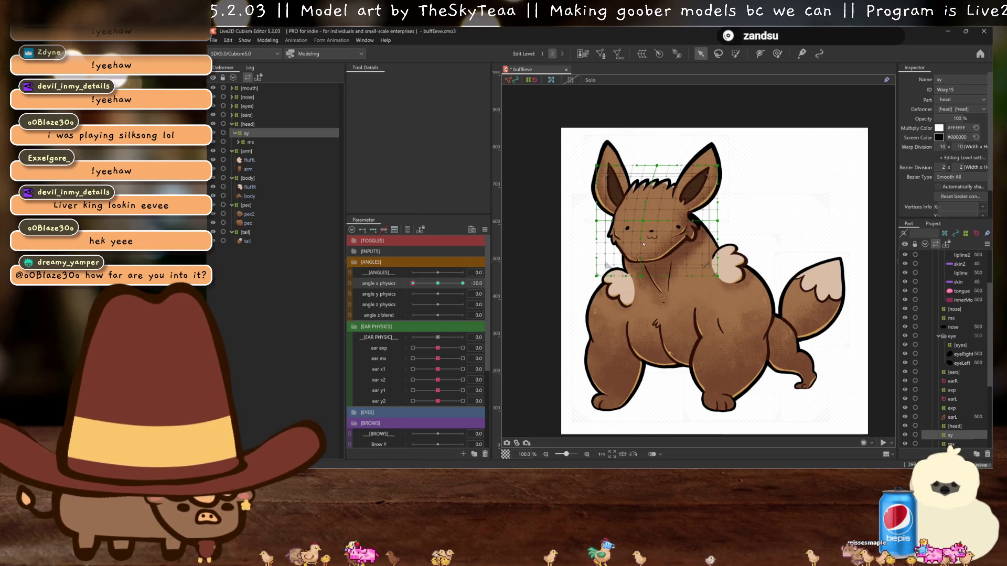
drag(659, 165, 654, 165)
key(ctrl+h)
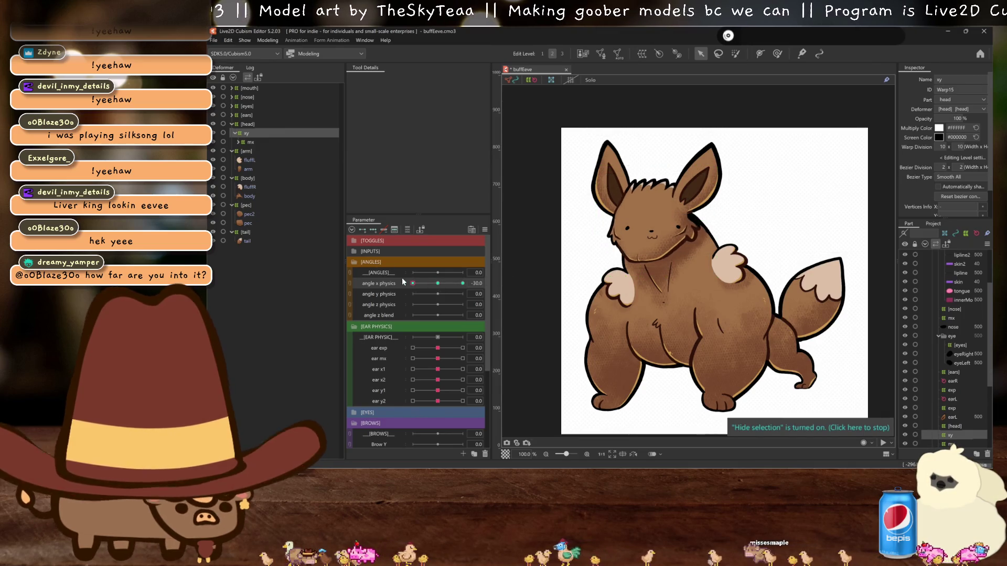
key(ctrl+shift+m)
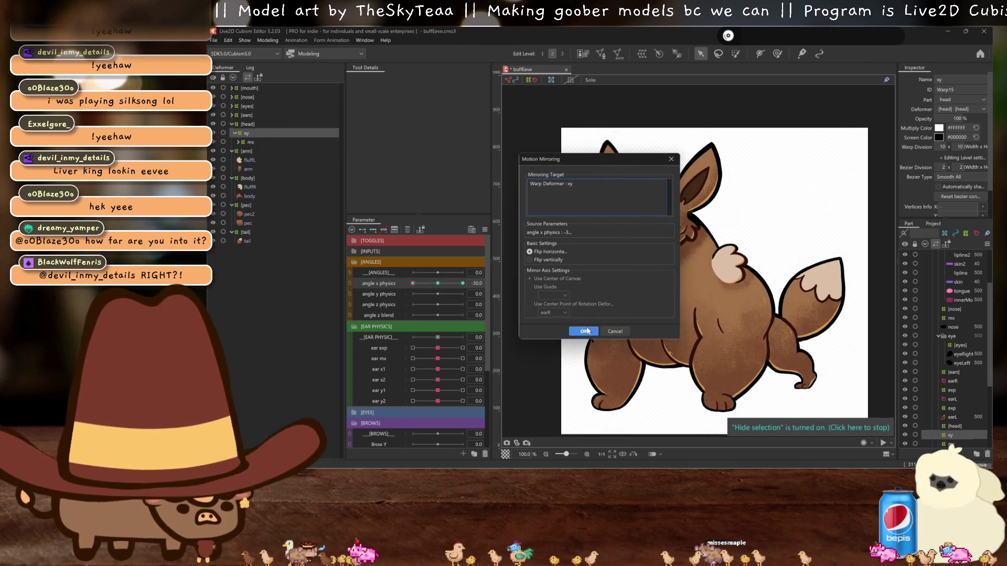
click(587, 330)
click(463, 284)
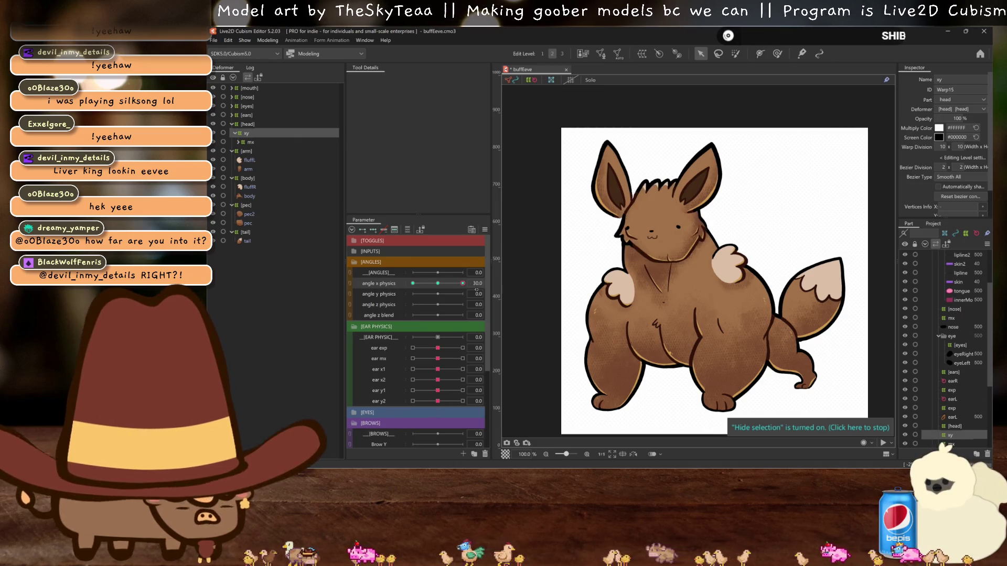
click(438, 283)
- Add three keys to angle y physics, pose the head at 30, and mirror it to -30
click(379, 294)
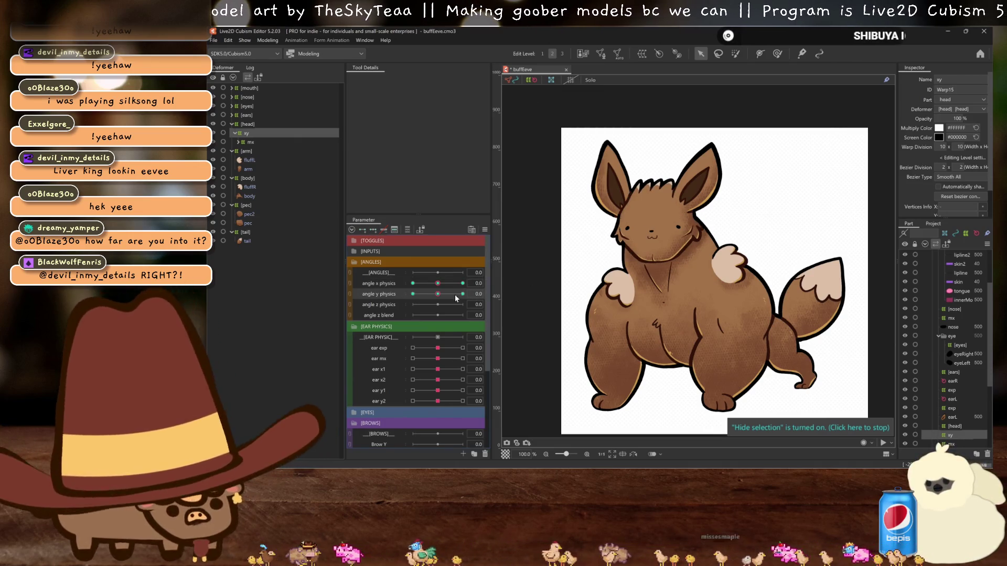
drag(447, 291, 464, 294)
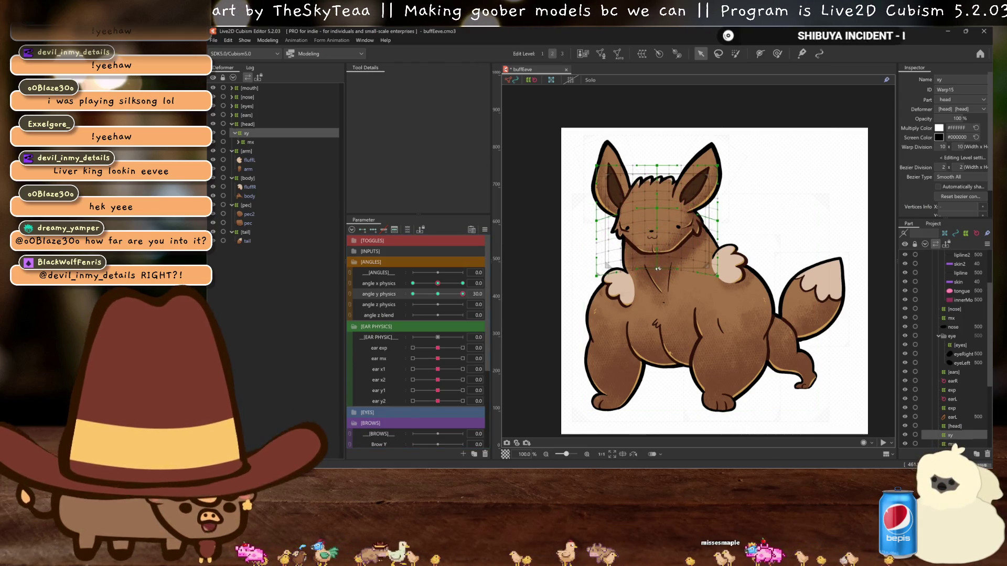
key(h)
right_click(438, 298)
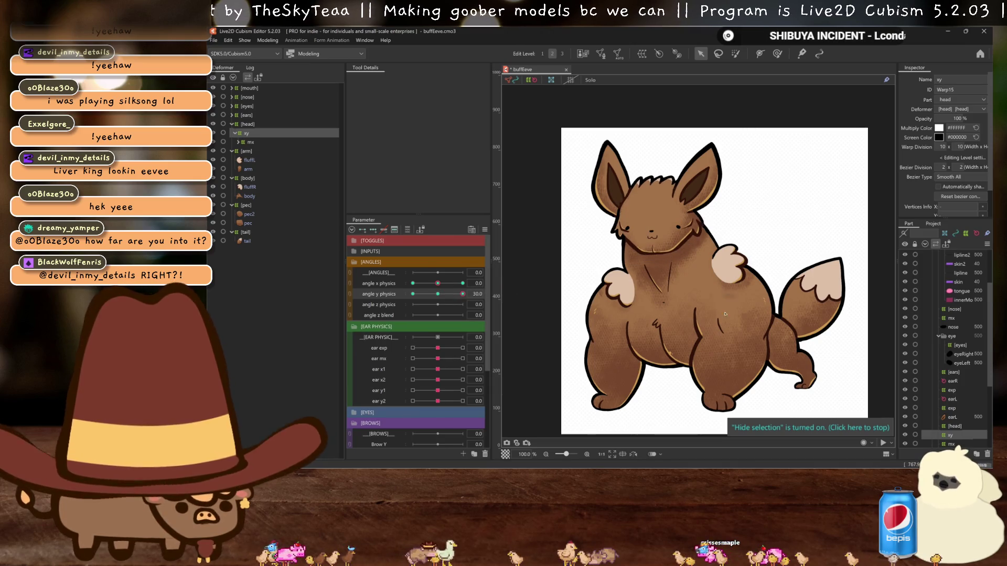
click(462, 315)
click(583, 331)
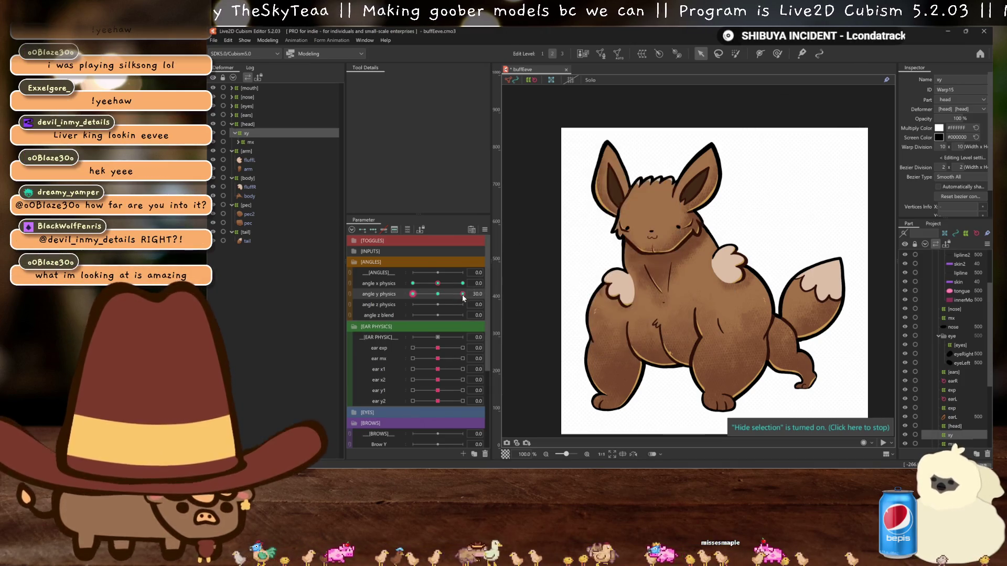
scroll(660, 266, up, 2)
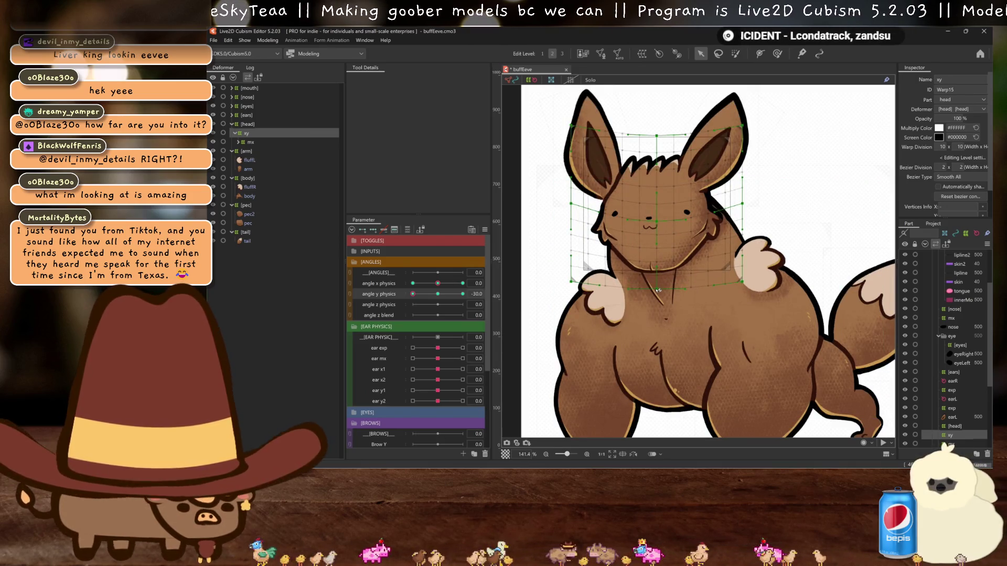
scroll(603, 301, down, 2)
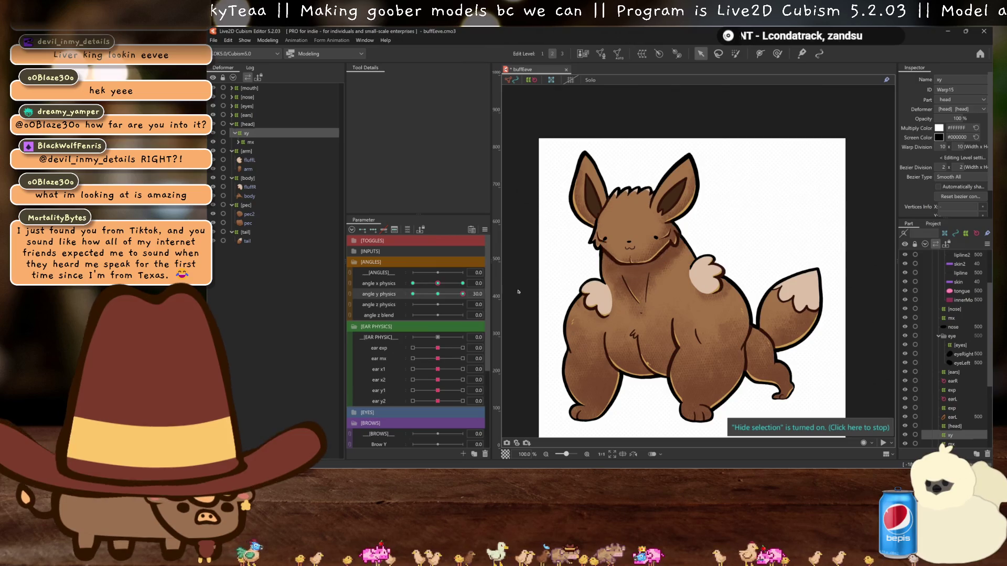
- Run Synthesize corners from the parameter keyform options and confirm to generate the diagonal poses
click(485, 230)
click(537, 287)
click(583, 329)
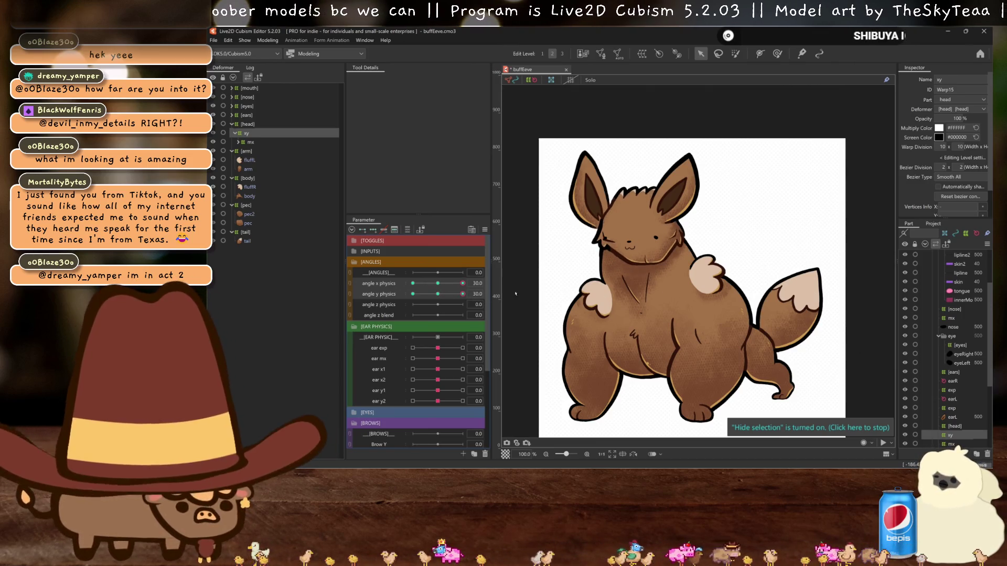
scroll(525, 267, up, 2)
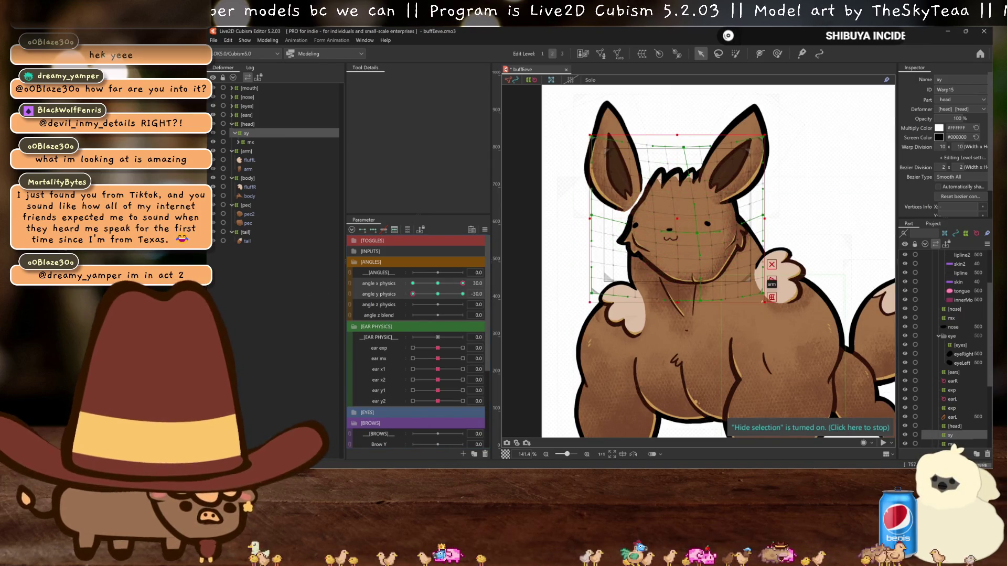
- Shear the xy head warp's top right with a Perspective temporary deform for the angle y -30 corner
click(777, 303)
click(647, 221)
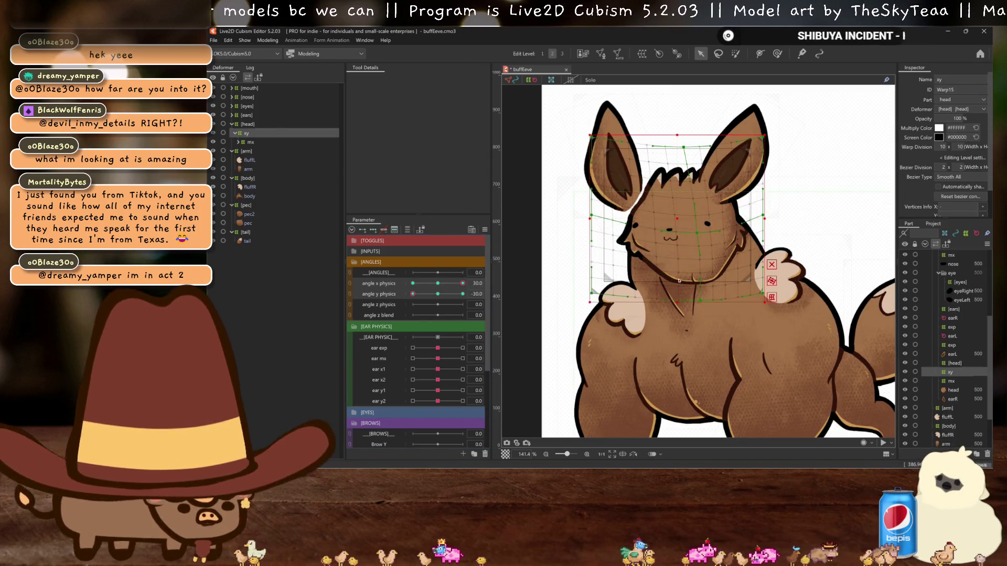
key(ctrl+t)
click(419, 79)
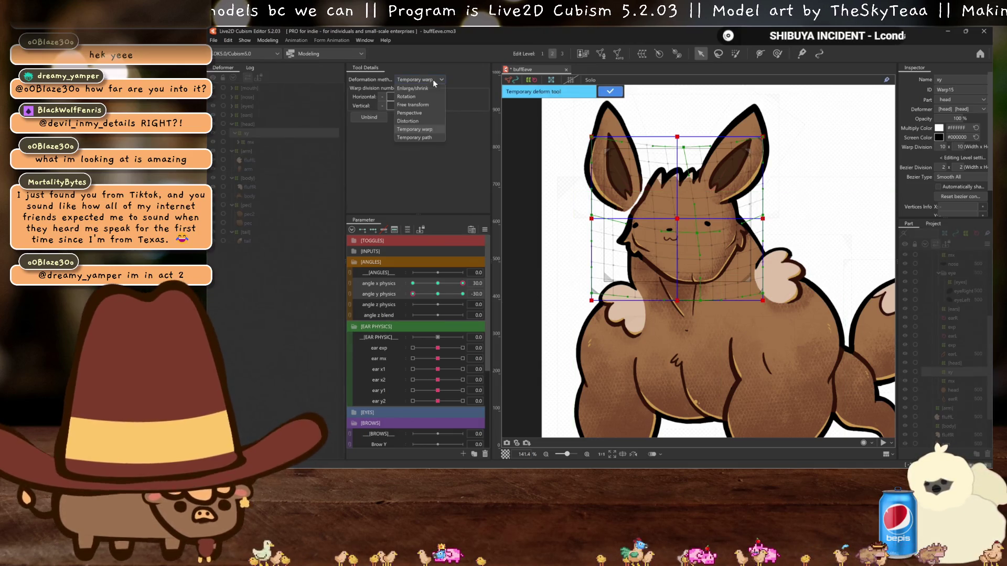
click(415, 112)
drag(678, 136, 690, 137)
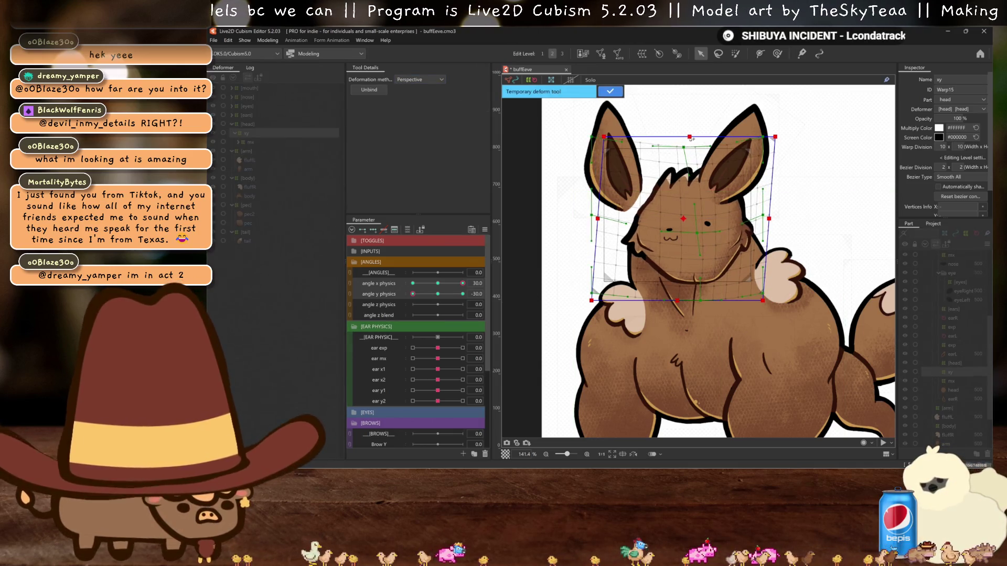
key(ctrl+h)
click(438, 294)
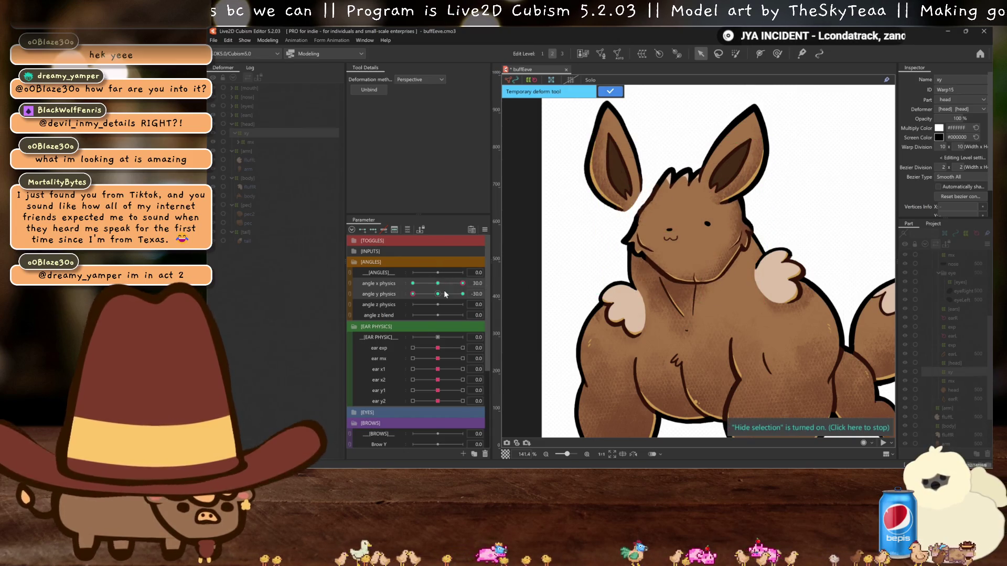
click(413, 293)
- Mirror the angle x physics head turn with Motion Mirroring and check it at 30
click(610, 91)
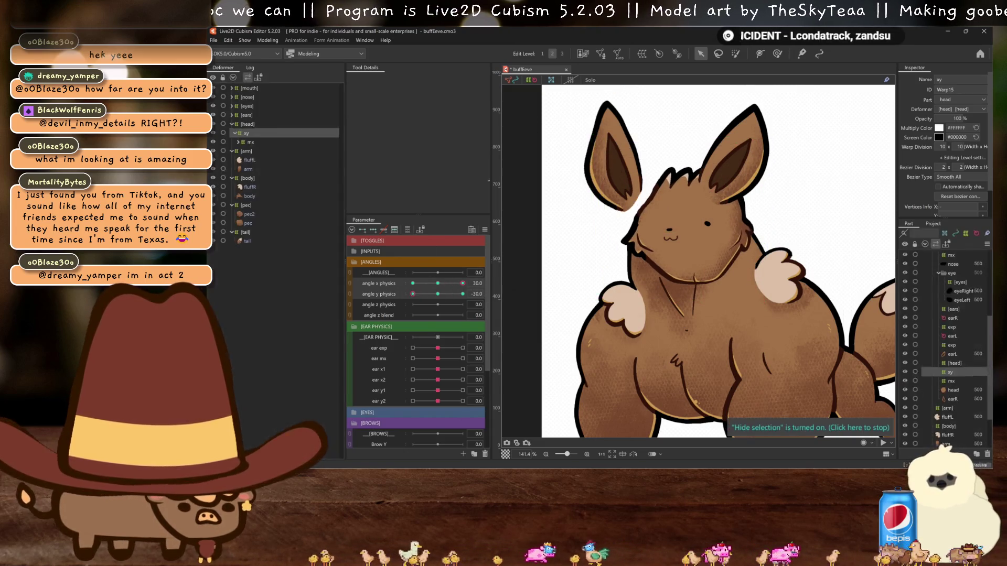
click(388, 284)
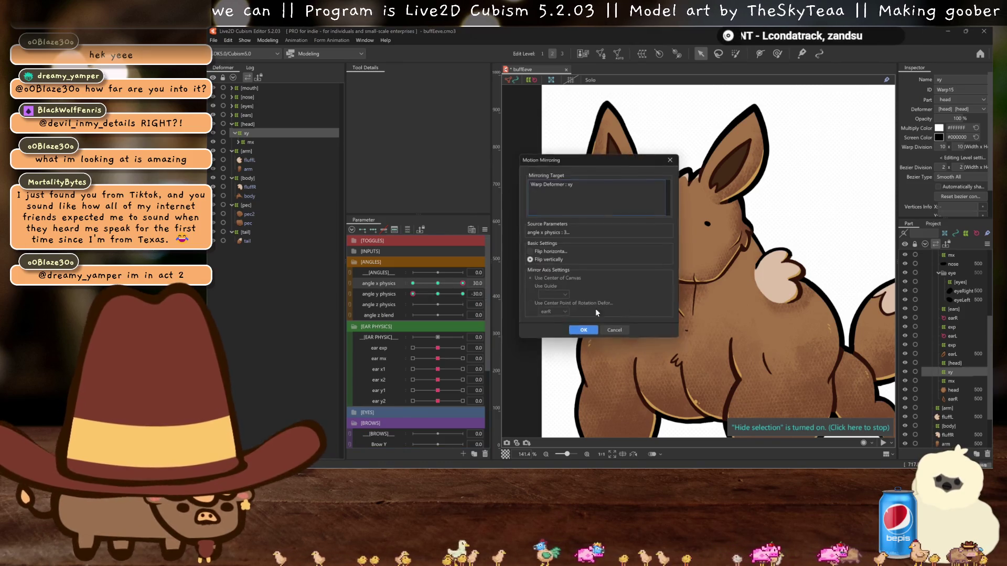
click(581, 330)
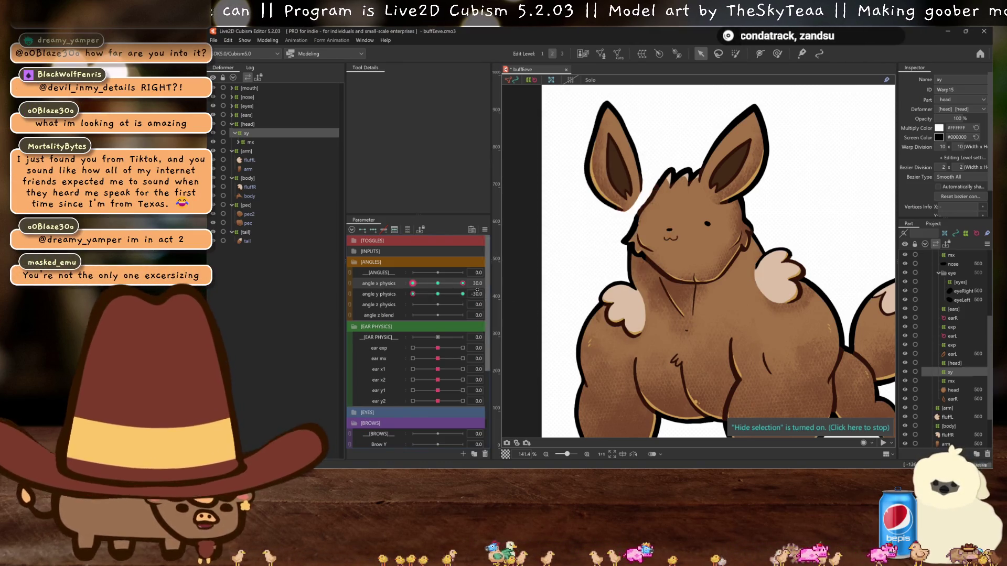
click(439, 284)
click(440, 291)
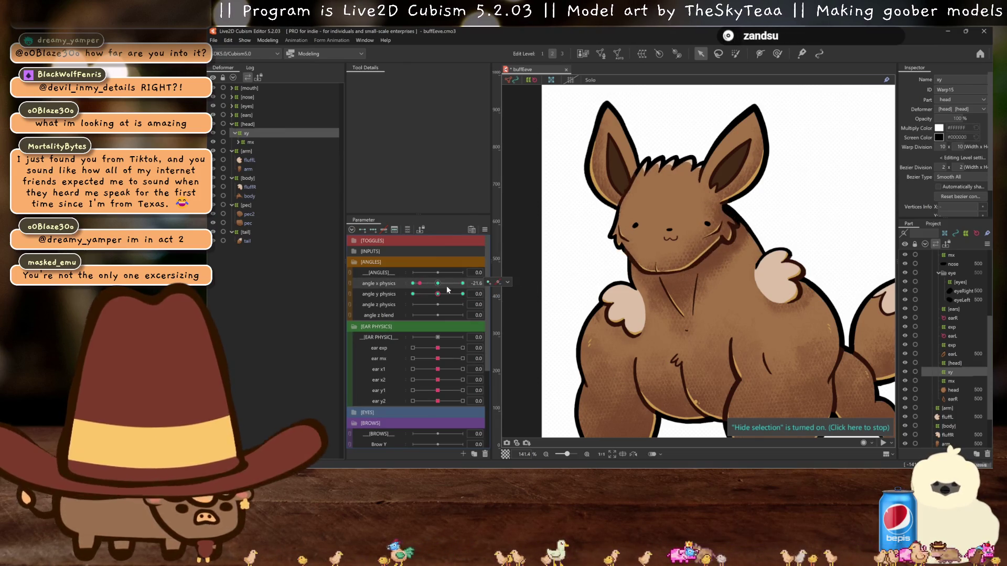
- Tilt the head in Perspective temporary deform for the angle y 30 corner pose and confirm
key(t)
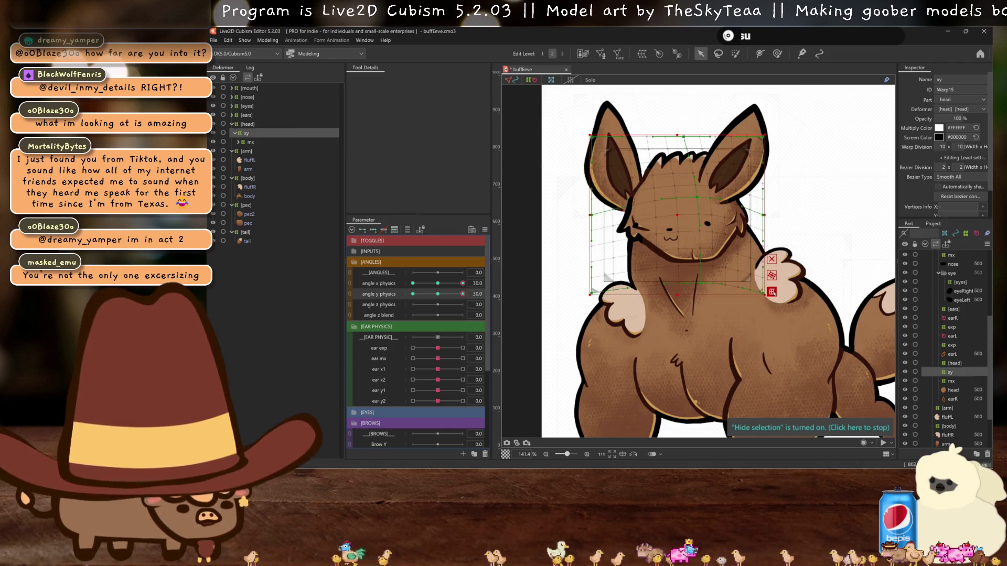
click(420, 80)
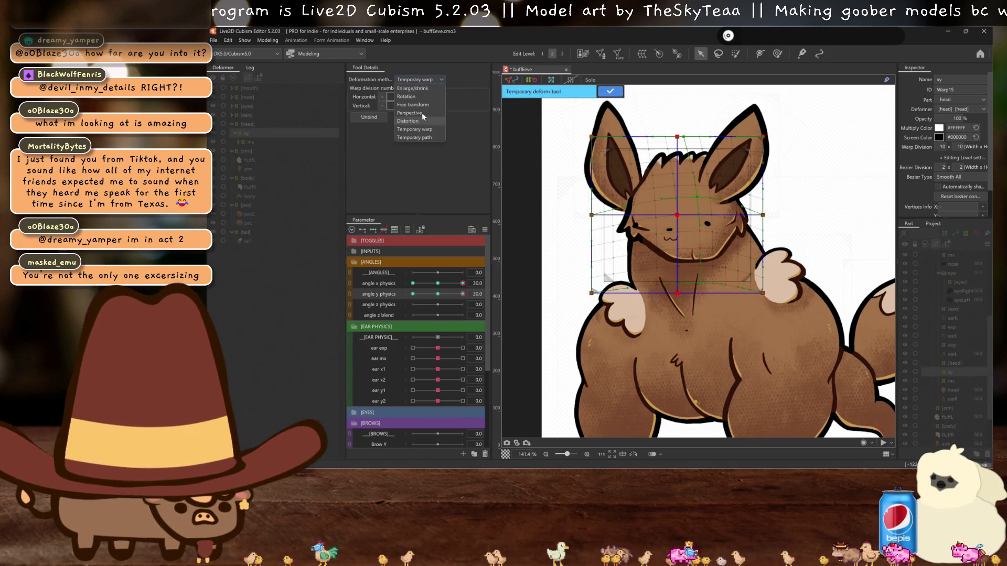
click(422, 113)
drag(677, 173, 686, 295)
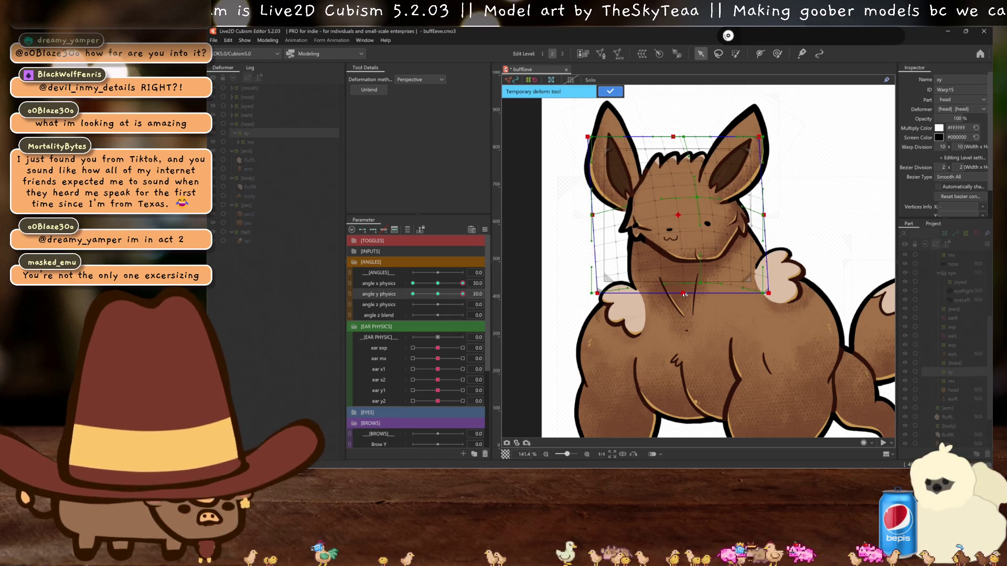
key(ctrl+h)
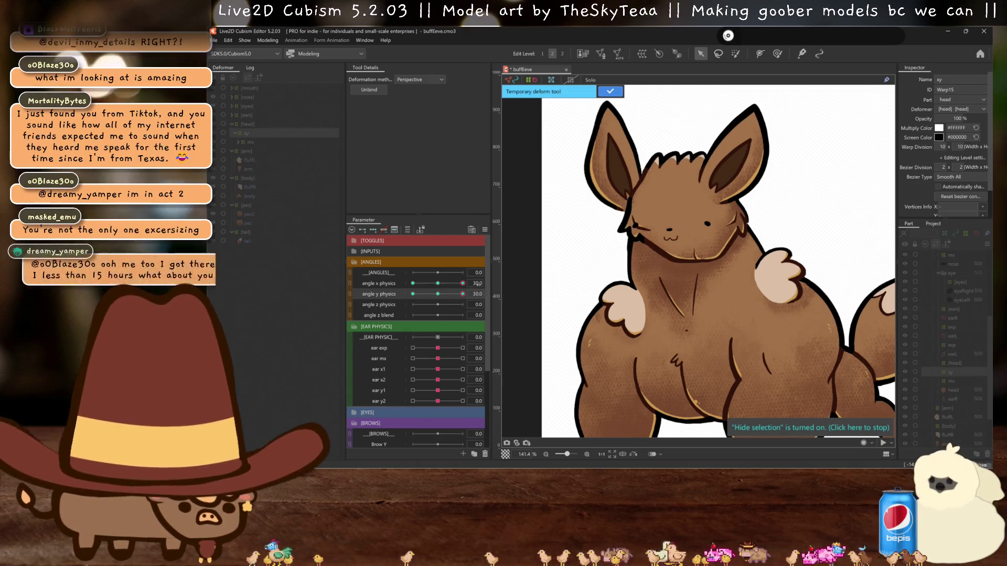
click(437, 293)
click(462, 294)
key(ctrl+h)
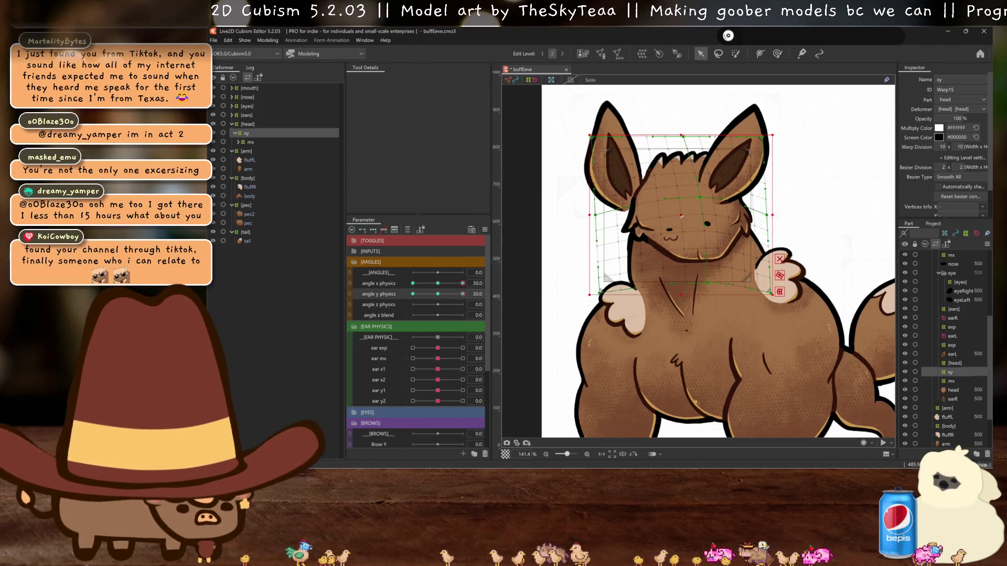
key(ctrl+h)
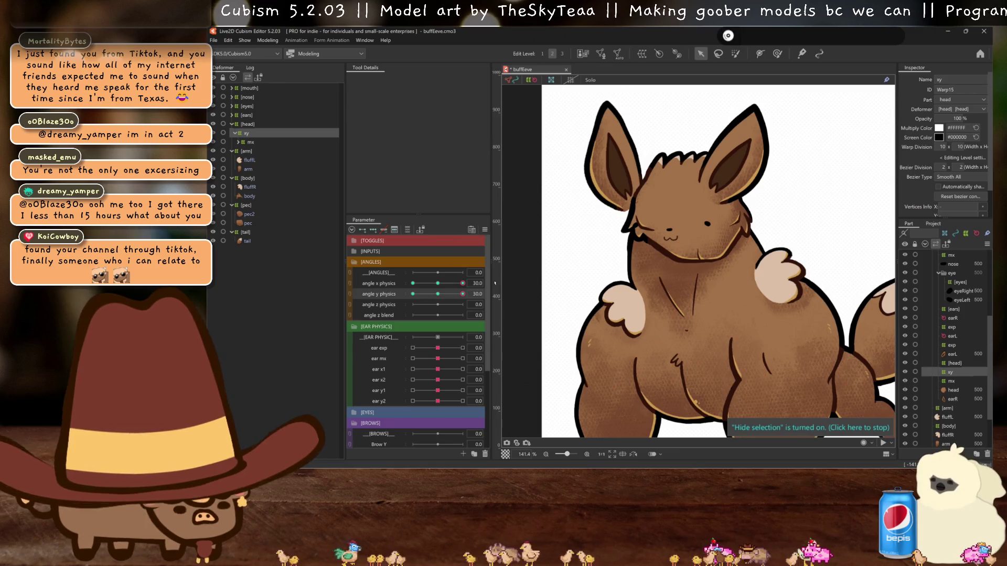
drag(462, 294, 443, 288)
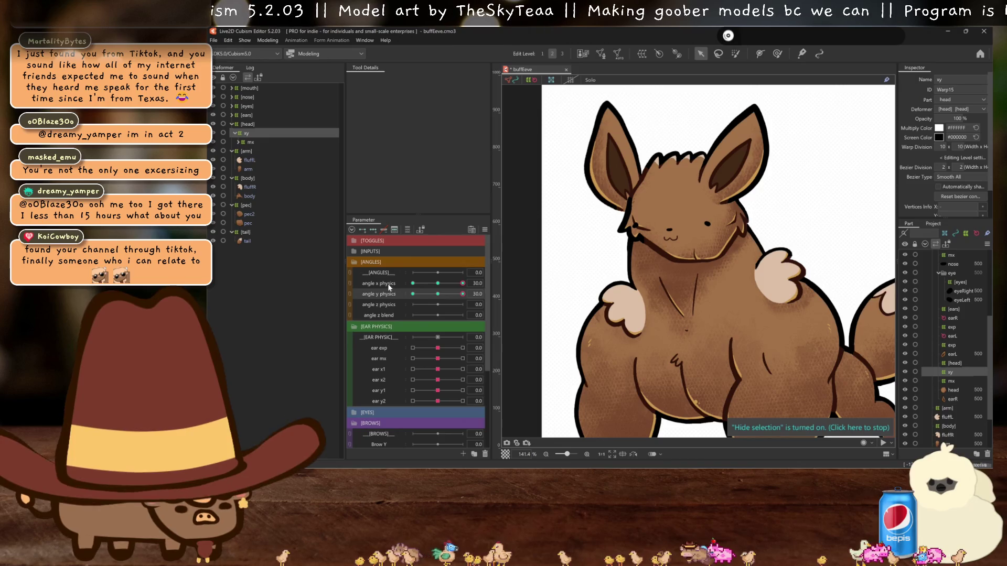
- Mirror the angle x head turn horizontally onto -30 and reset angle x and y to neutral
right_click(389, 287)
click(420, 315)
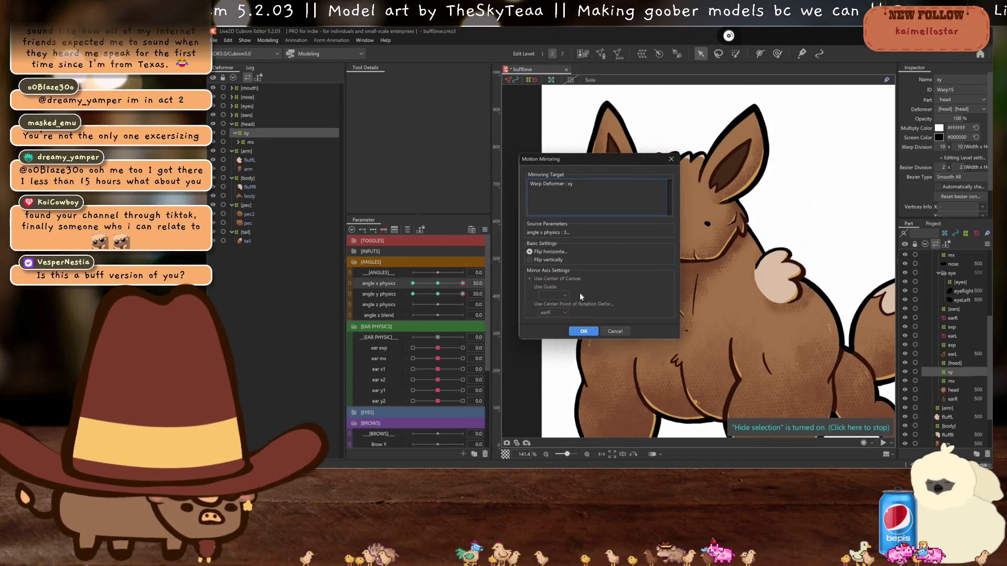
click(584, 331)
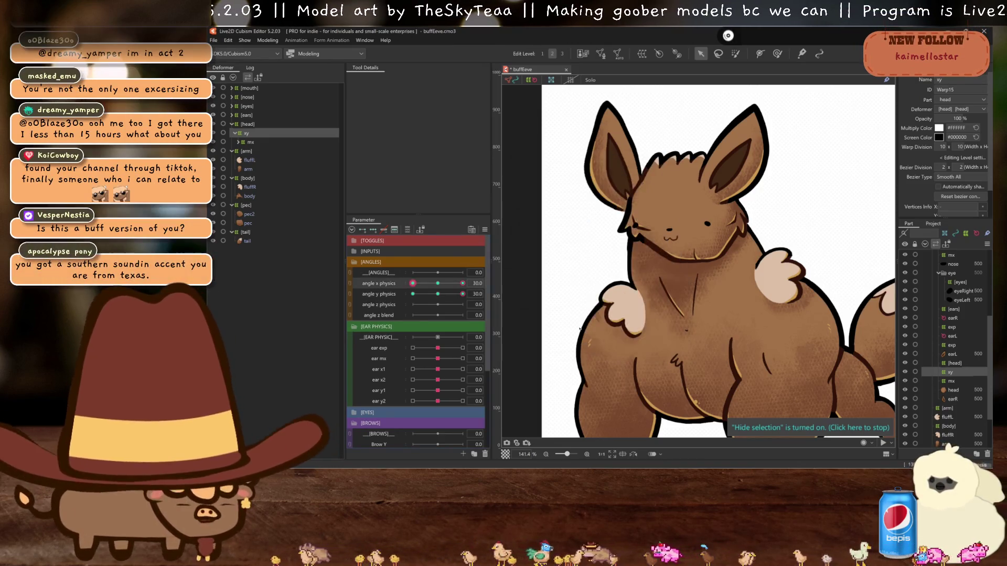
click(439, 292)
scroll(681, 296, down, 2)
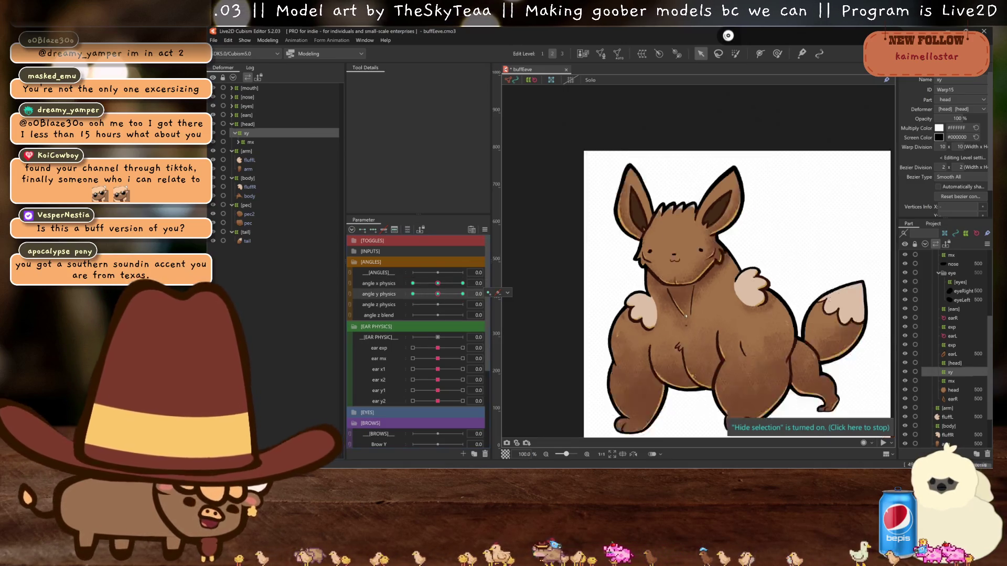
- Swing the angle x and angle y physics sliders to both ends to preview the head turns
drag(439, 283, 509, 292)
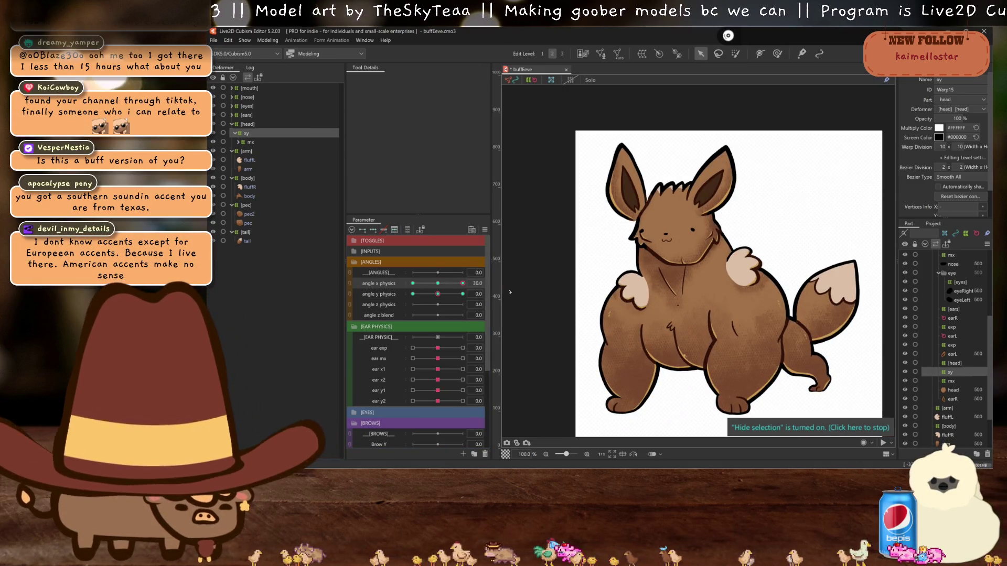
mouse_move(437, 294)
mouse_down()
mouse_move(413, 294)
mouse_move(413, 284)
mouse_move(464, 295)
mouse_up()
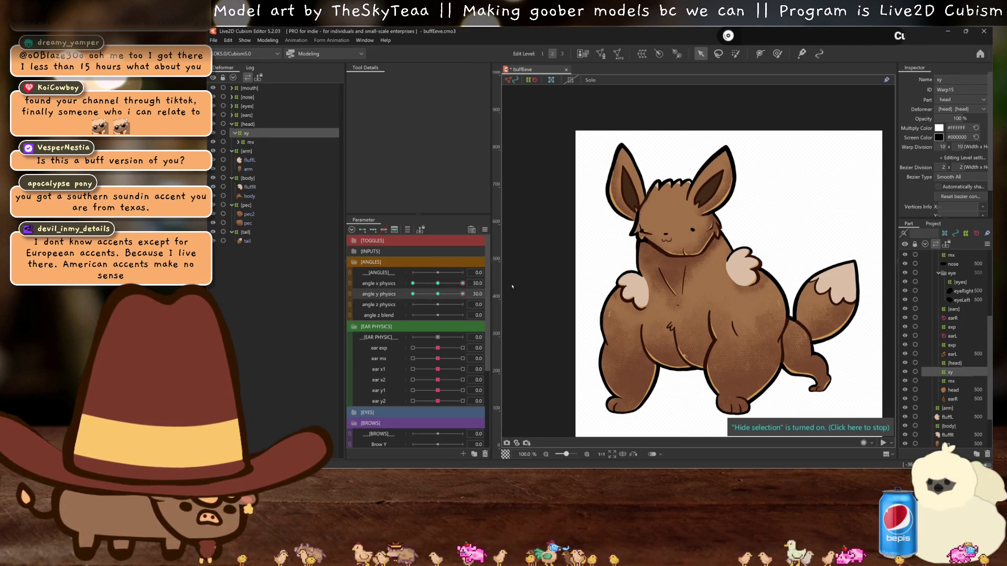
scroll(672, 227, up, 3)
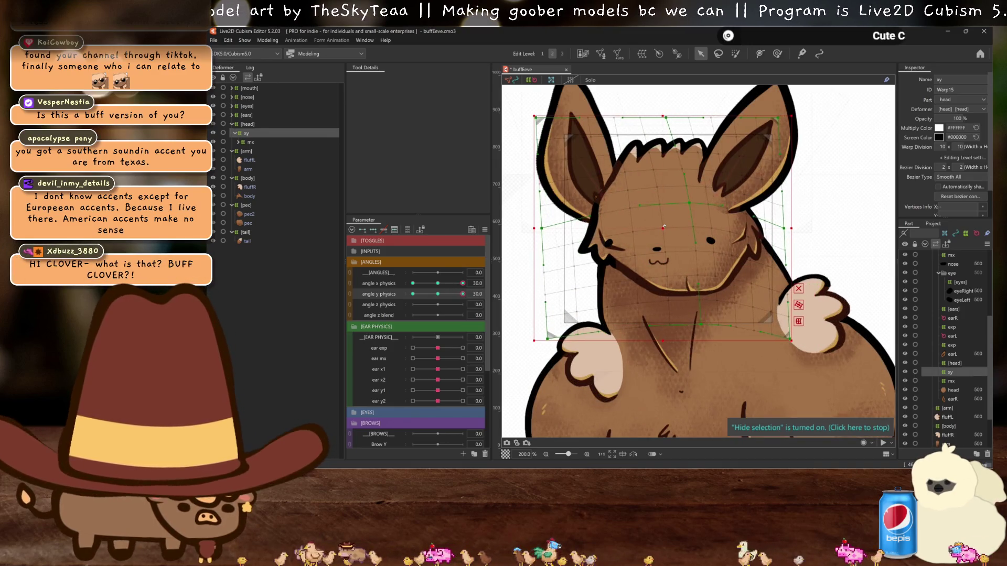
- Mirror the angle x head turn again, return the parameters to 0, and save with Ctrl+S
mouse_move(454, 295)
mouse_down()
mouse_move(411, 295)
mouse_move(478, 301)
mouse_up()
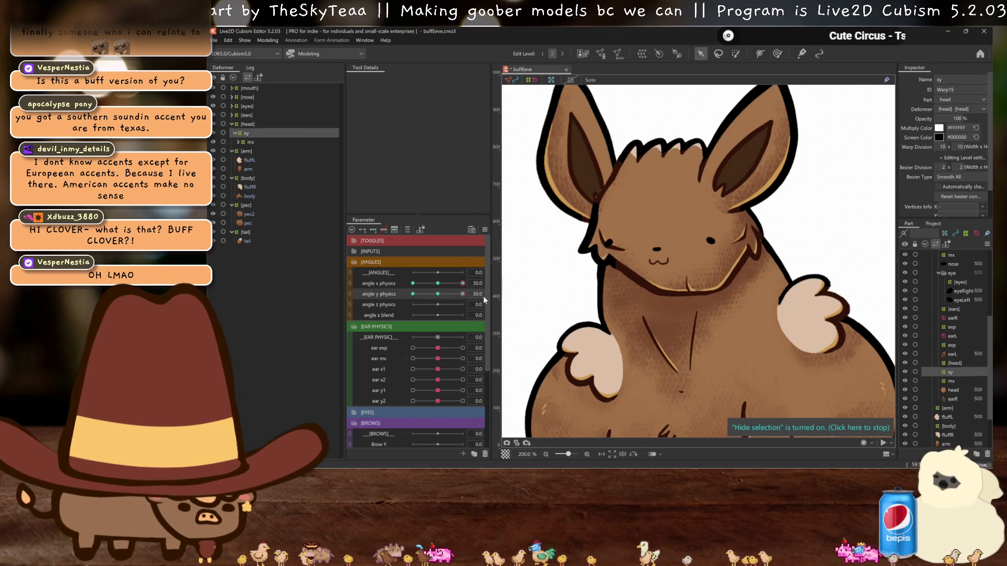
click(412, 283)
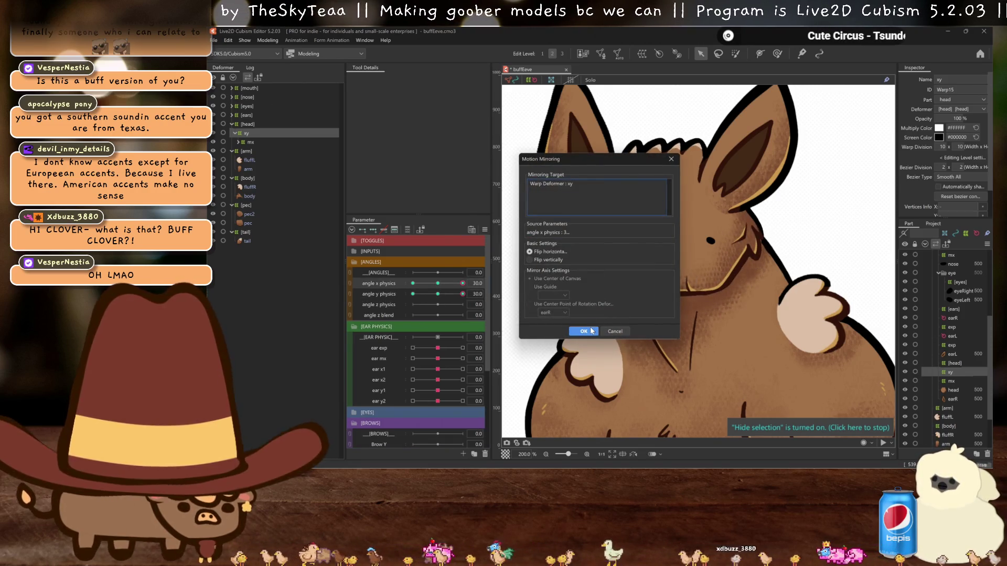
click(581, 331)
drag(462, 283, 358, 284)
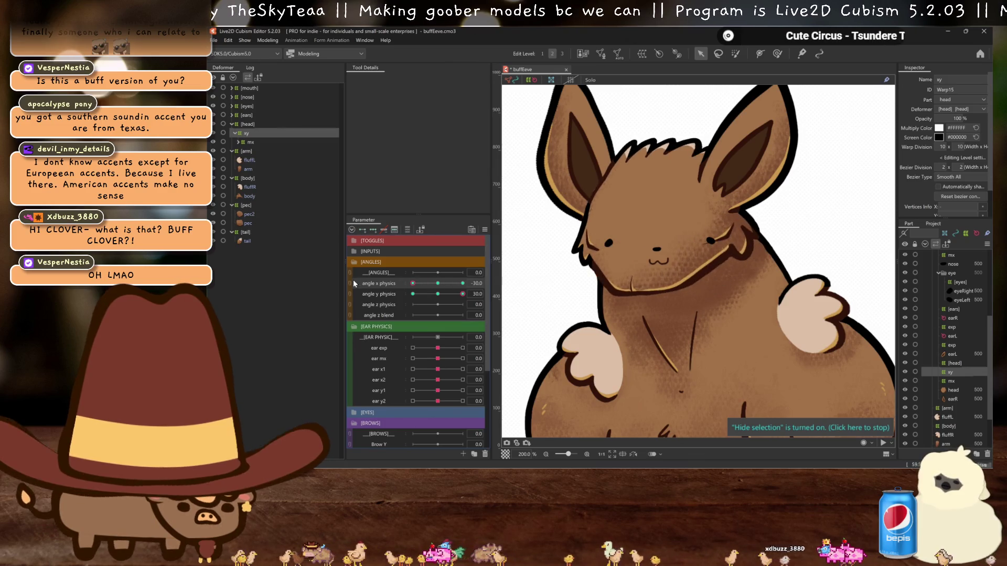
click(440, 285)
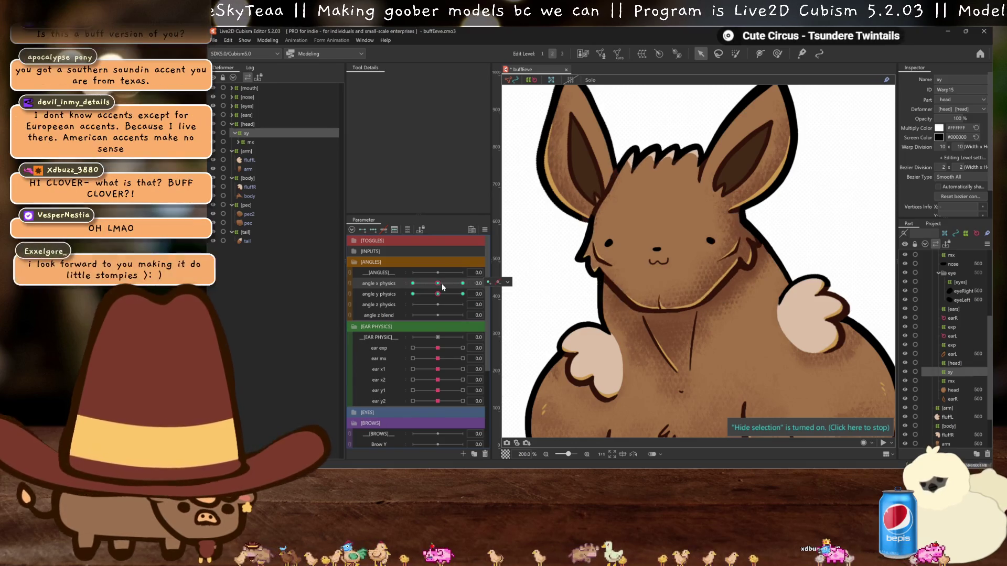
key(ctrl+s)
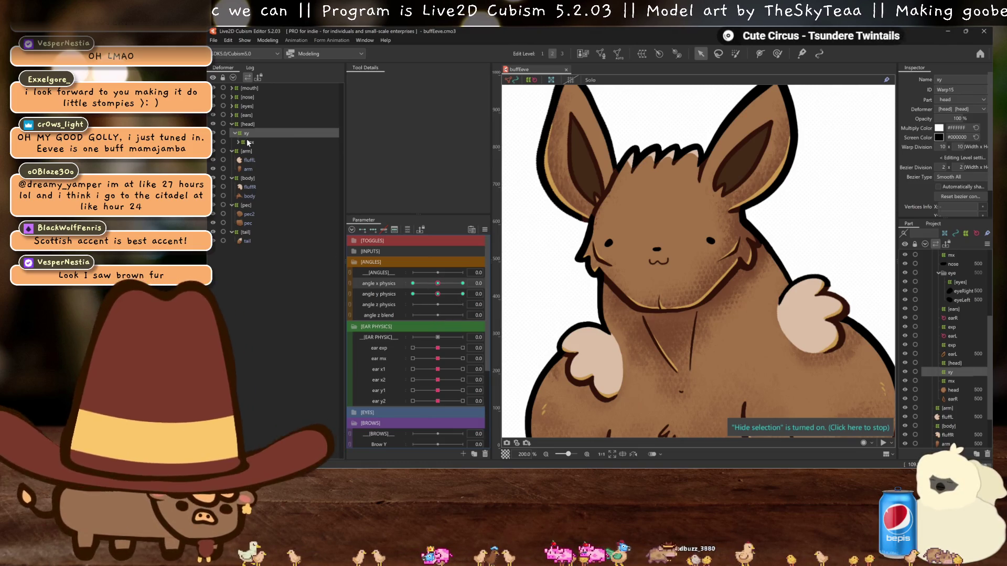
click(231, 115)
click(232, 106)
click(251, 115)
ctrl+click(253, 124)
click(640, 54)
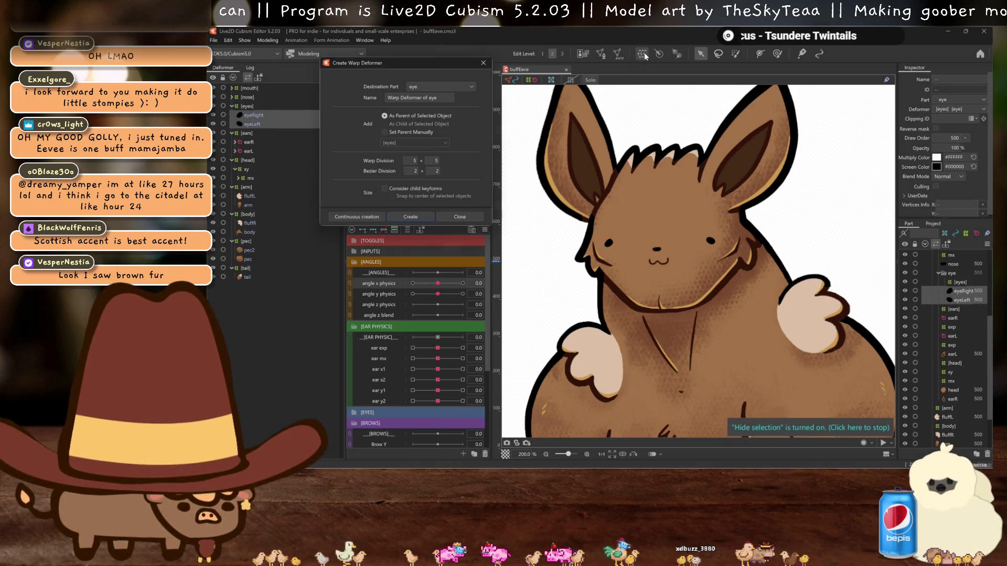
triple_click(425, 98)
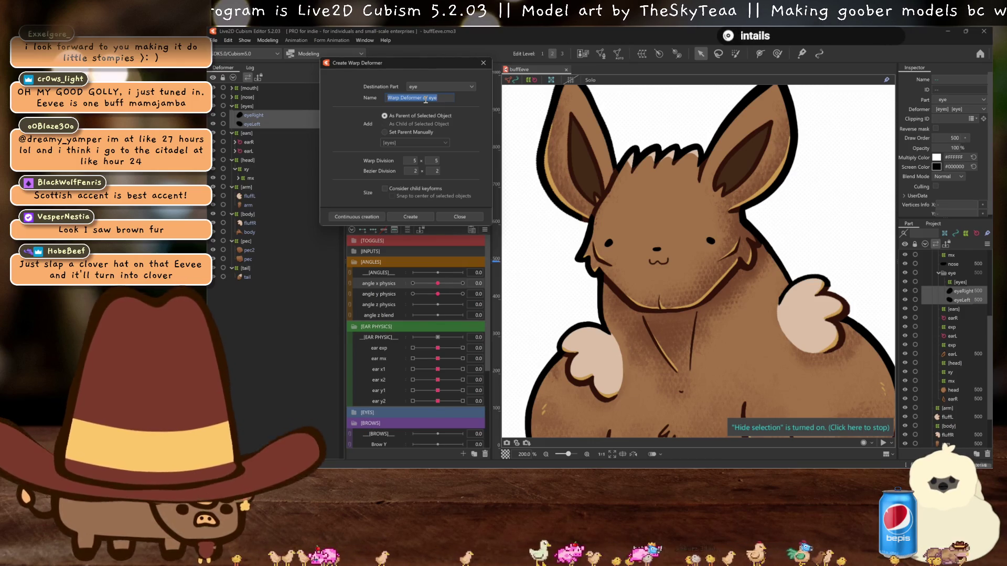
text(xy)
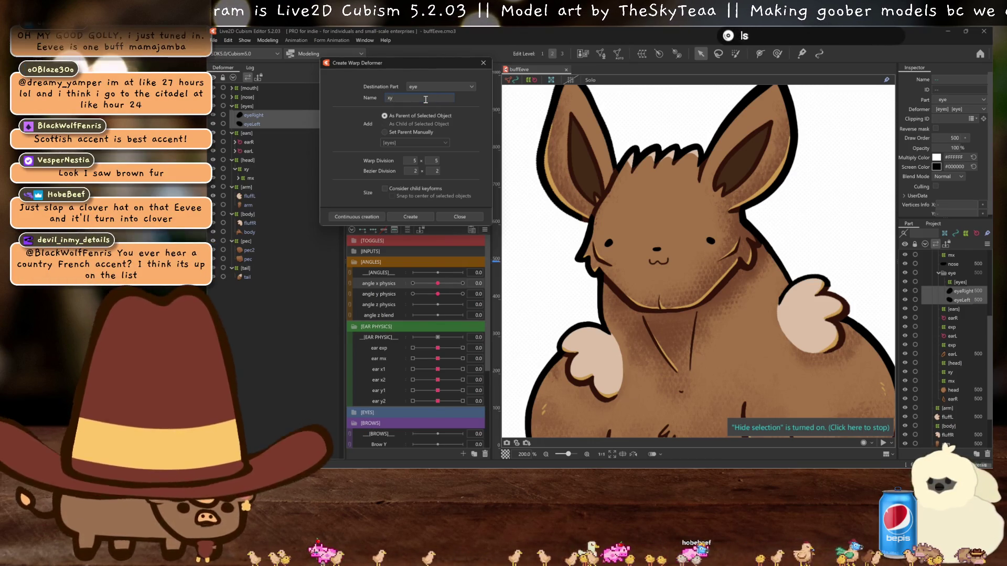
click(410, 216)
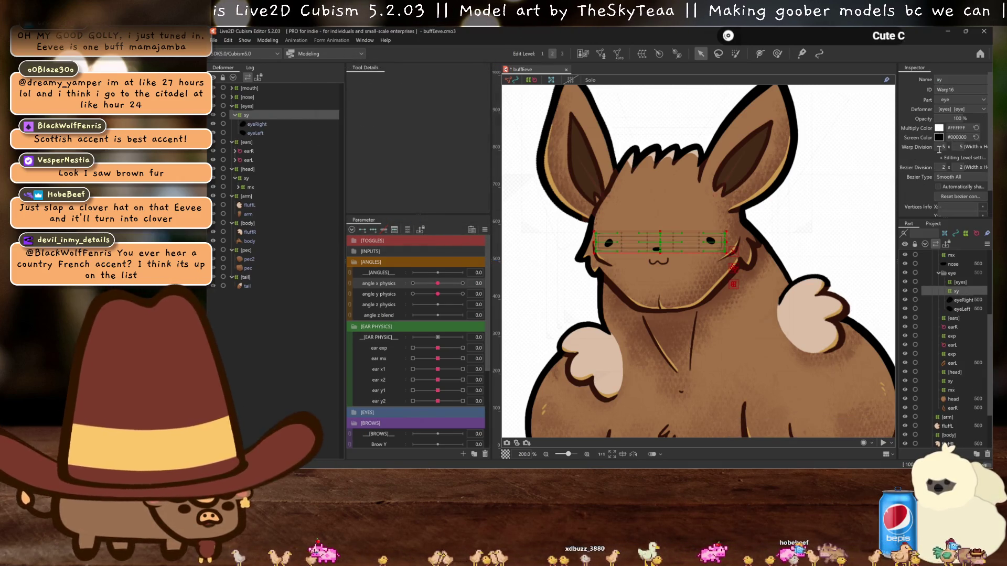
text(20)
key(Return)
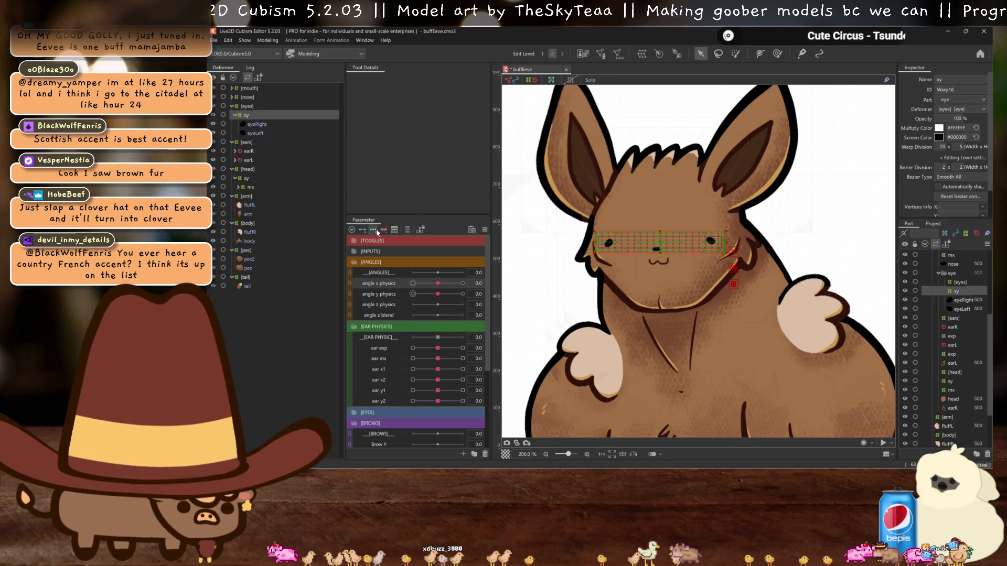
drag(438, 283, 462, 284)
drag(661, 242, 684, 239)
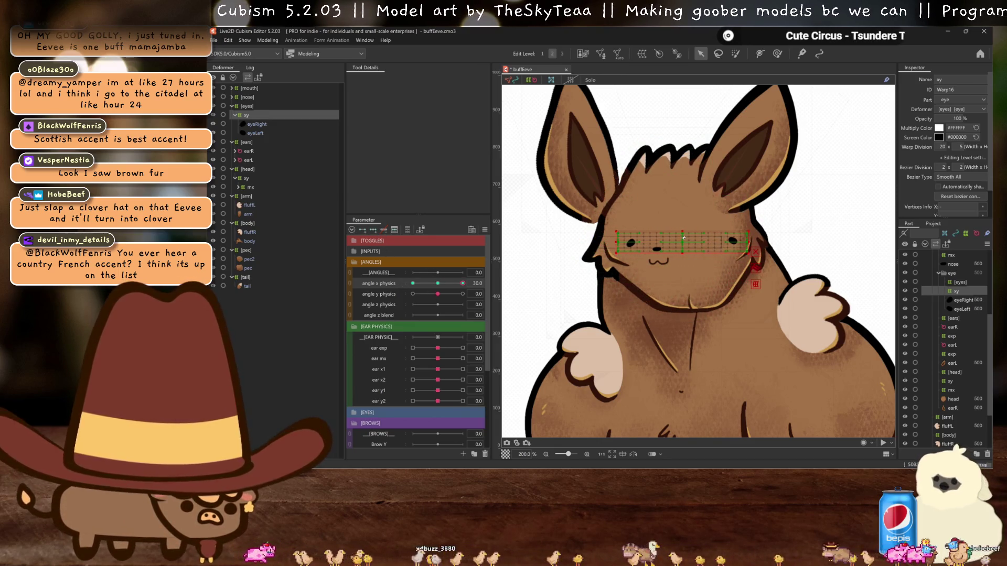
key(ctrl+h)
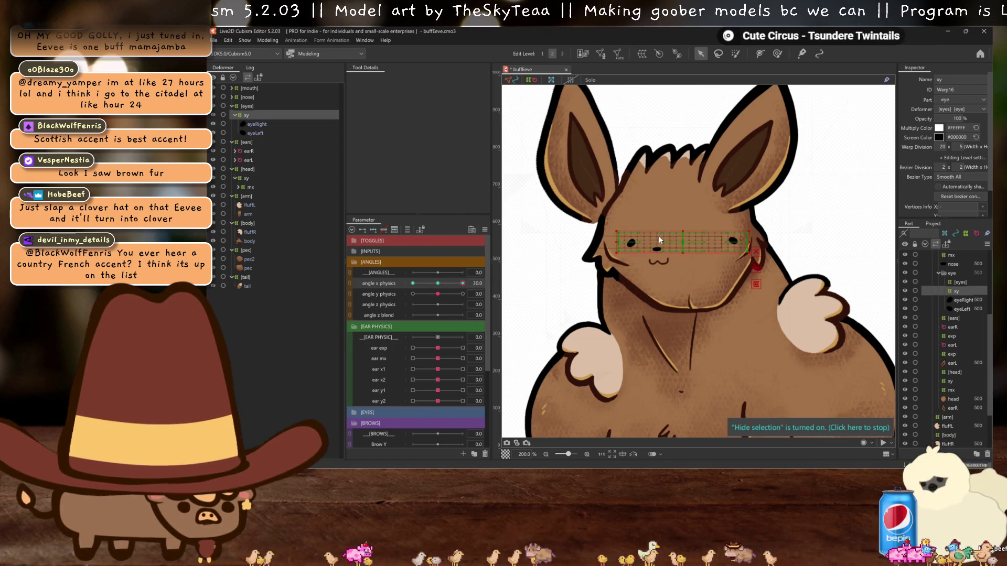
scroll(685, 241, up, 2)
key(ctrl+h)
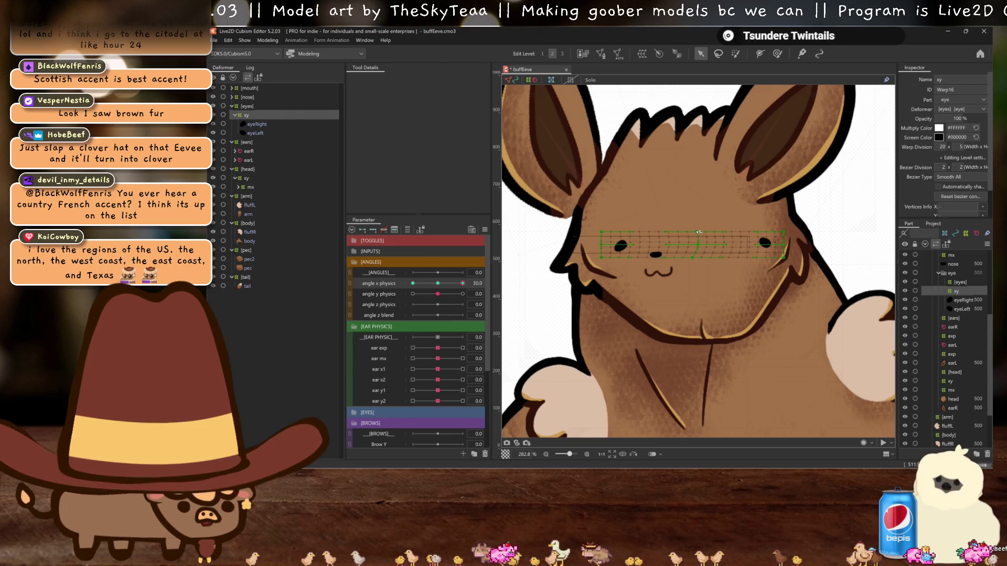
key(ctrl+h)
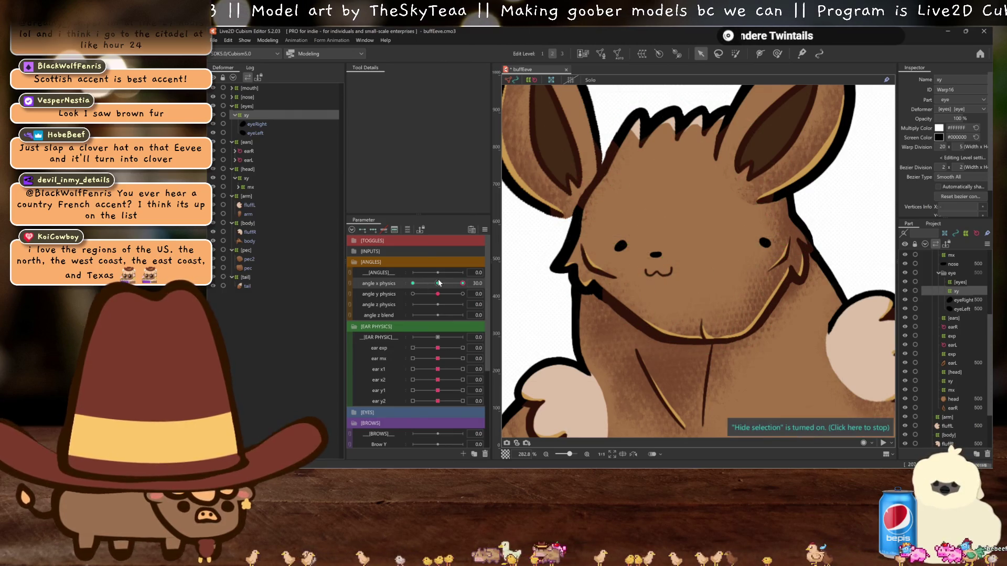
key(ctrl+h)
scroll(782, 252, up, 2)
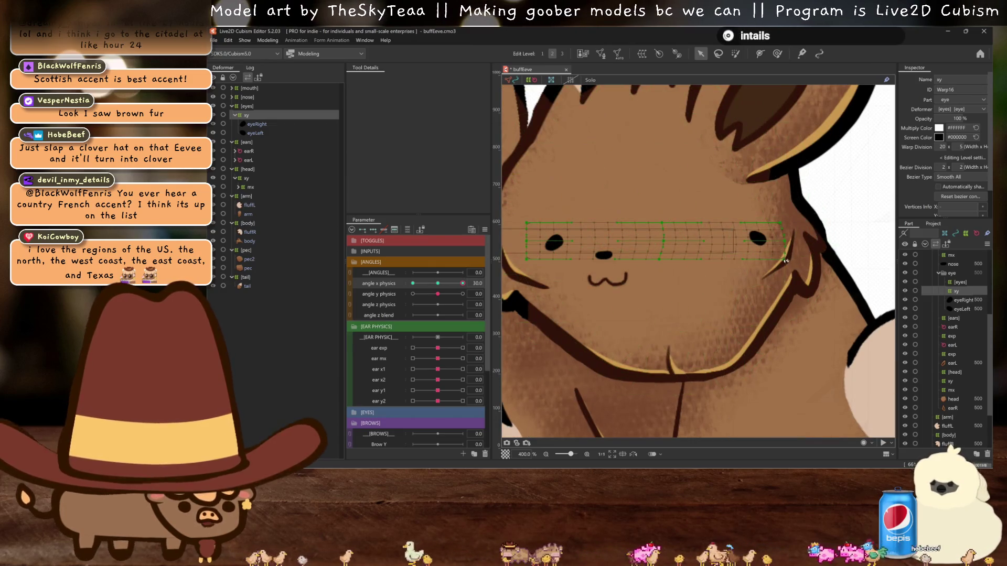
- Mirror the eye warp's angle x 30 deformation onto -30 via Motion Mirroring and check it
drag(530, 222, 527, 260)
key(ctrl+h)
drag(462, 284, 453, 285)
key(ctrl+z)
scroll(453, 318, down, 2)
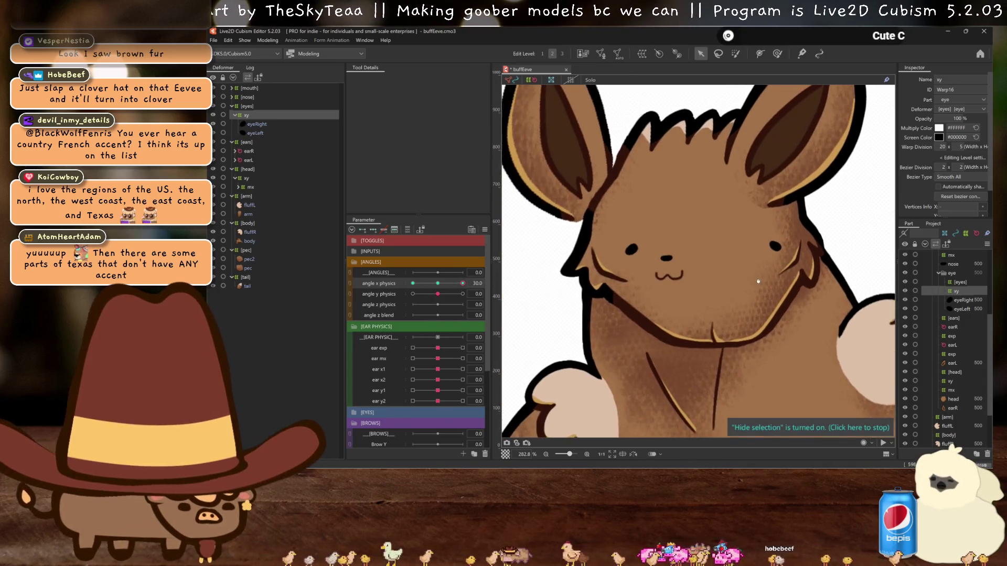
right_click(555, 109)
click(711, 298)
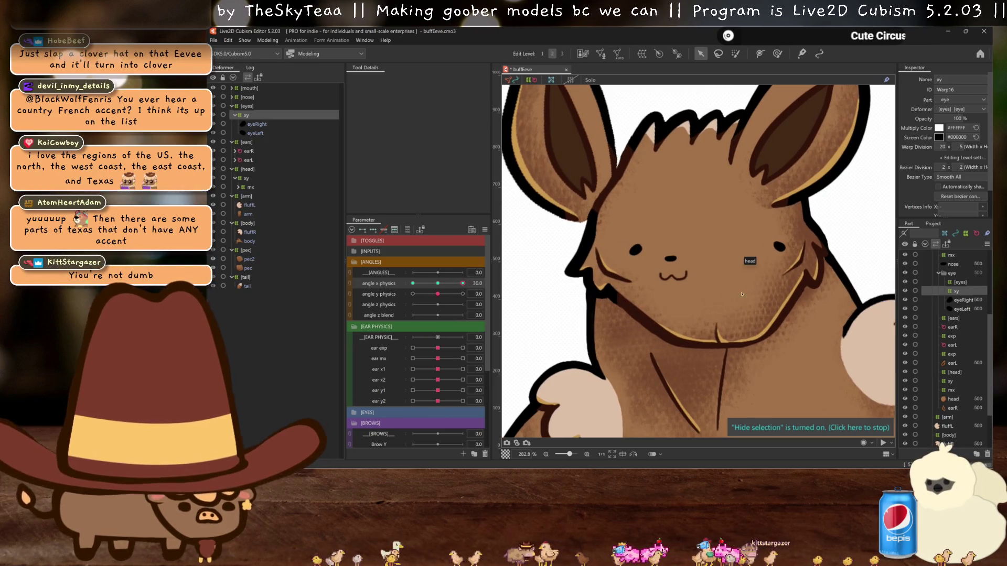
click(583, 325)
drag(463, 283, 381, 270)
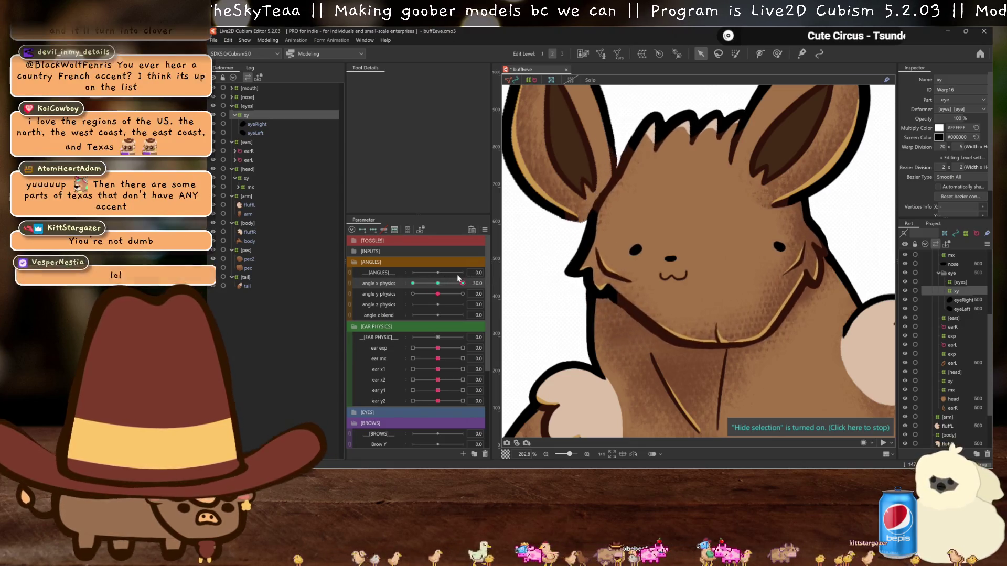
scroll(573, 270, up, 3)
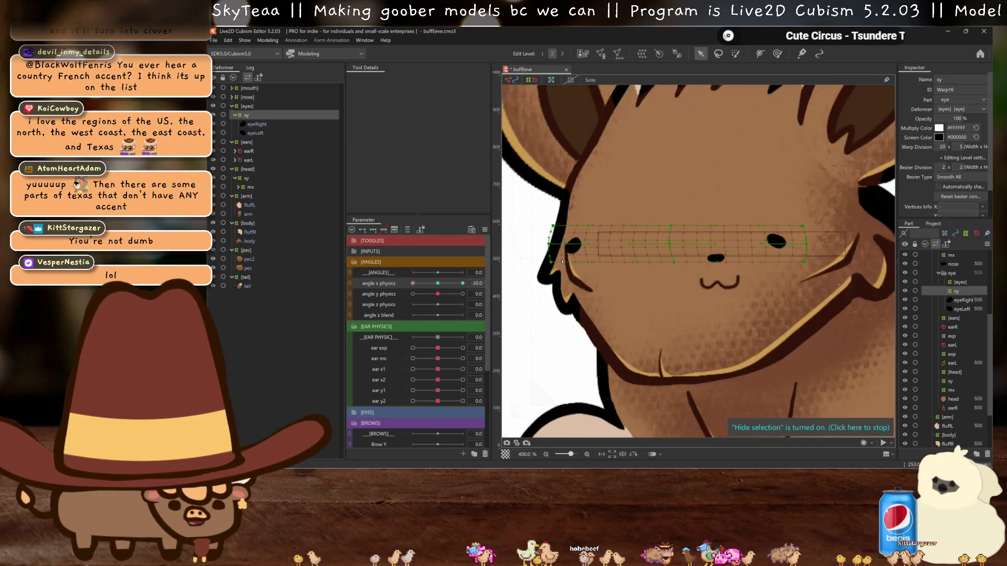
- Marquee-select the grid points around the left eye and shift them slightly right to fit
click(575, 249)
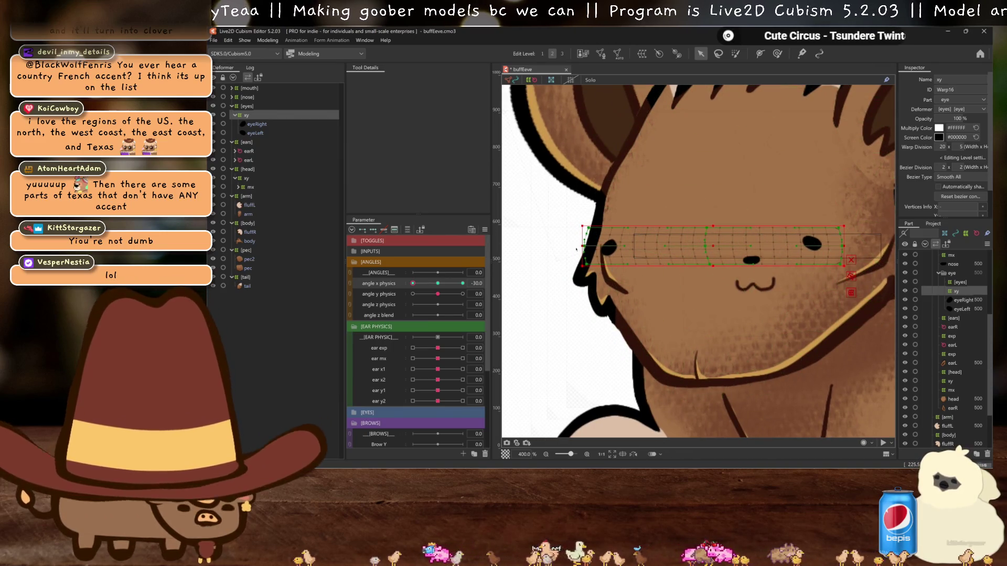
drag(565, 202, 666, 273)
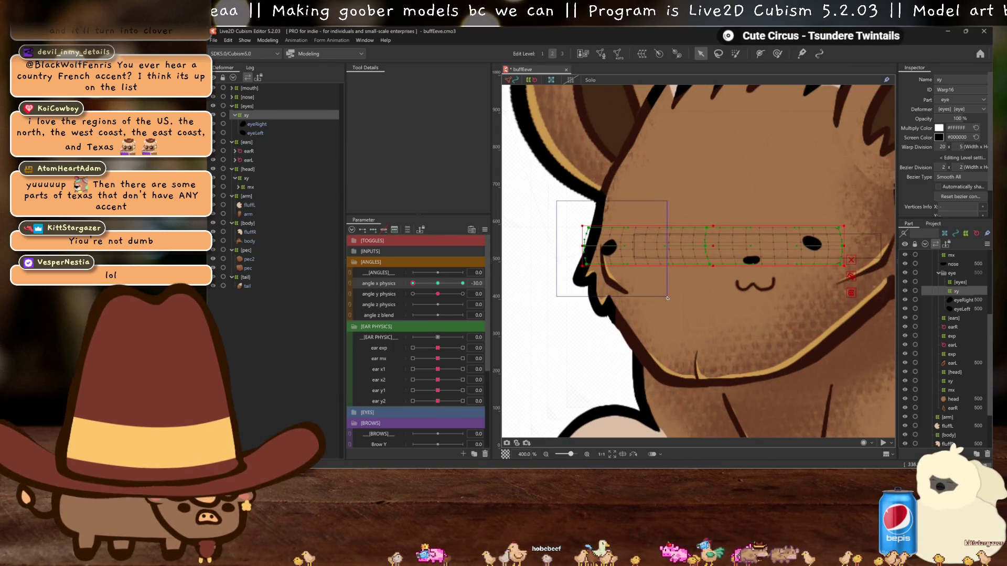
drag(600, 253, 608, 254)
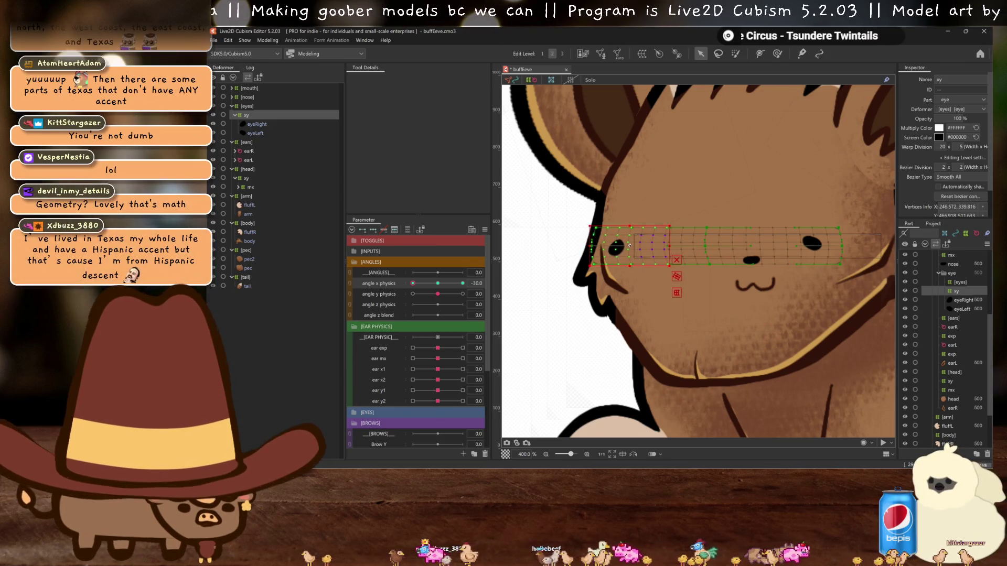
drag(556, 208, 648, 305)
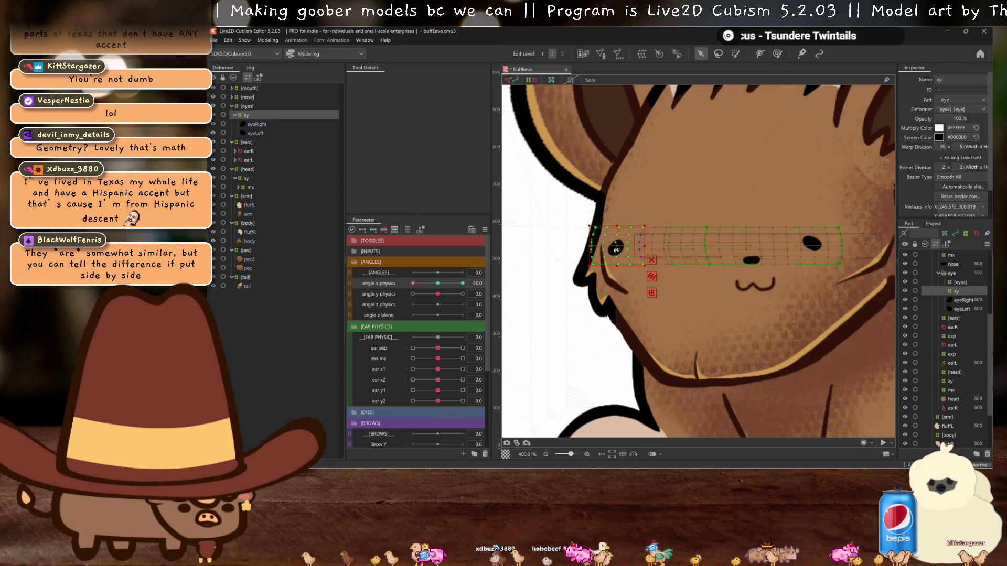
key(ctrl+h)
scroll(659, 288, down, 2)
drag(413, 283, 489, 272)
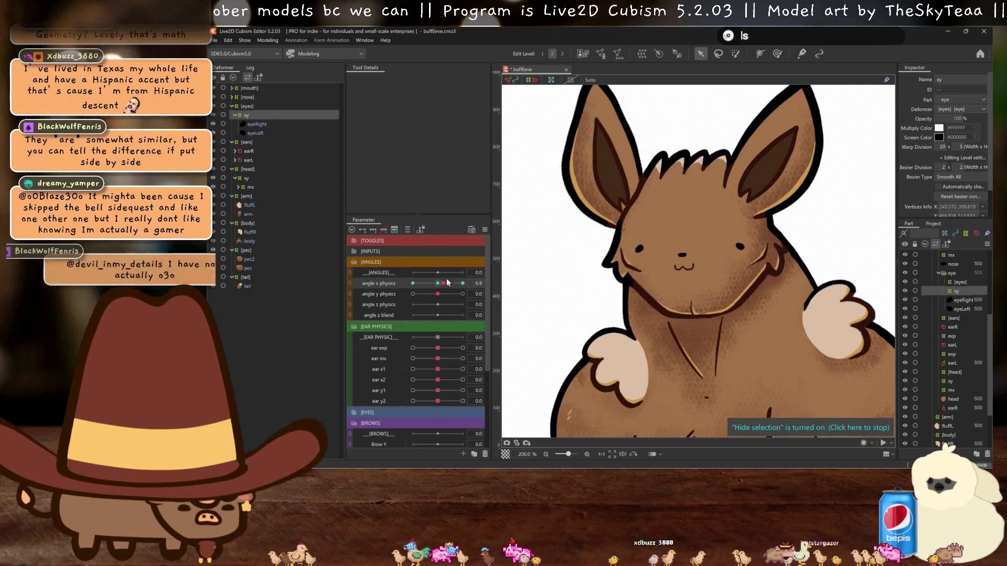
scroll(594, 275, up, 2)
scroll(594, 275, down, 1)
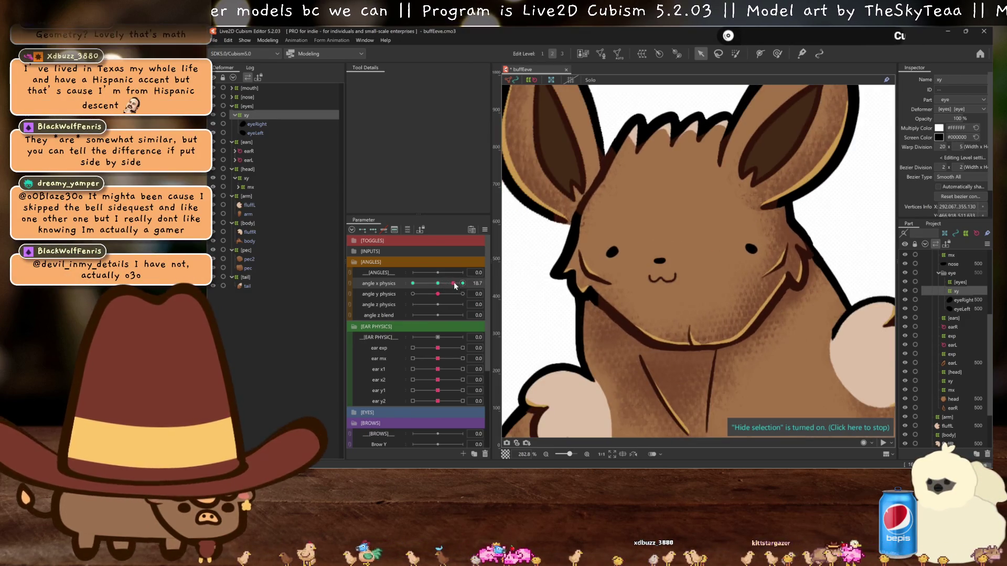
scroll(622, 243, up, 1)
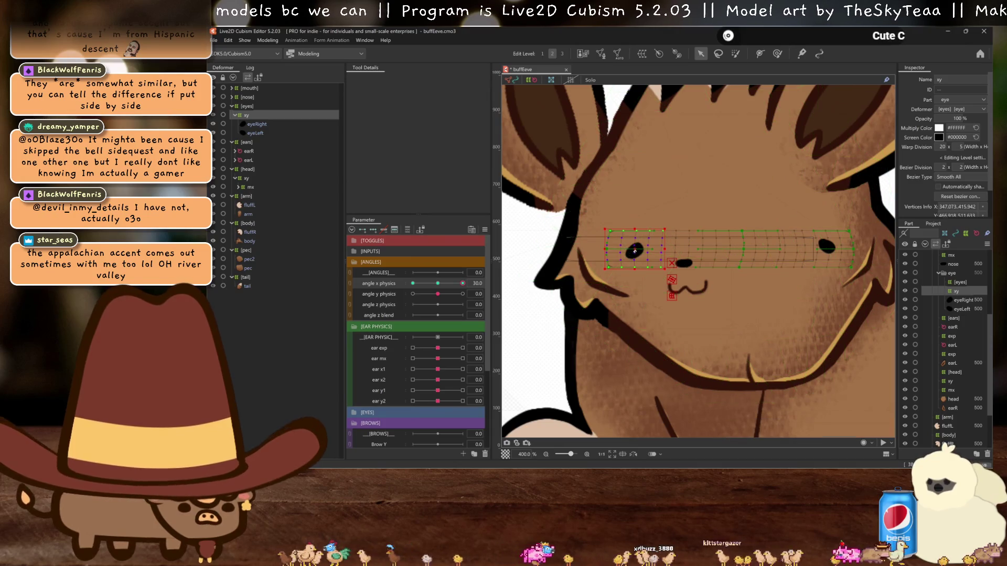
click(464, 284)
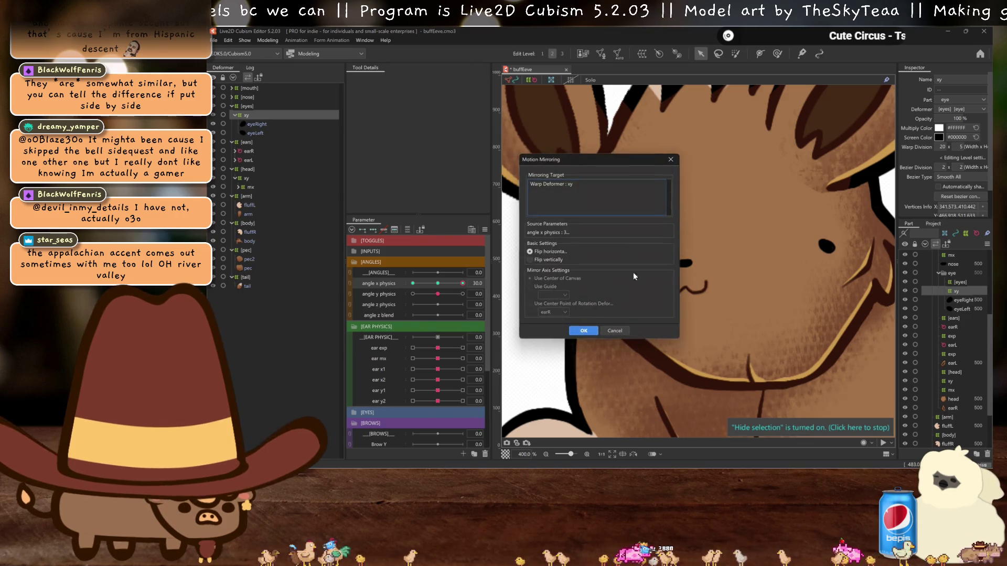
- Confirm the eye mirroring onto angle x -30 and scrub angle x physics to verify the eyes
click(587, 332)
scroll(562, 272, down, 1)
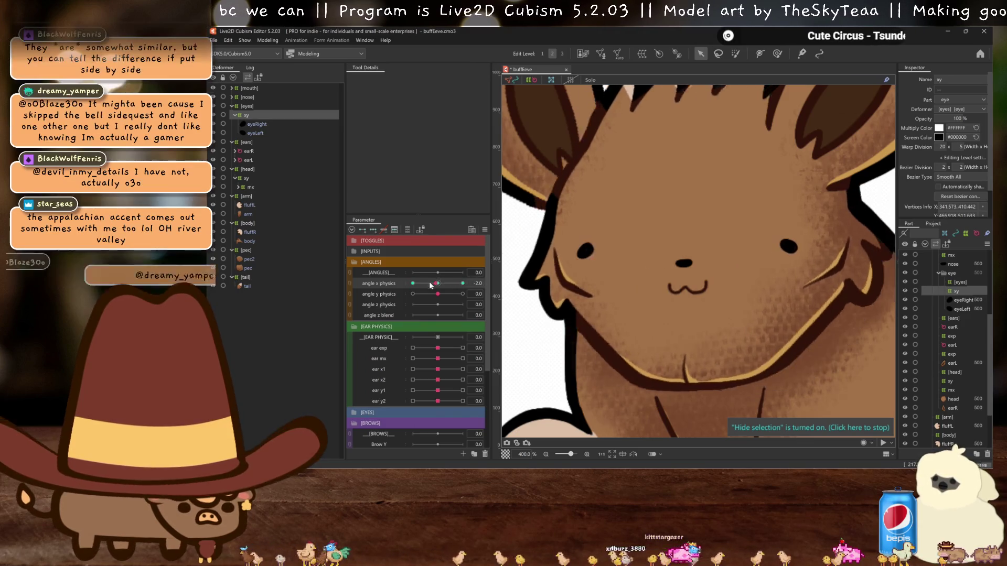
scroll(562, 272, down, 1)
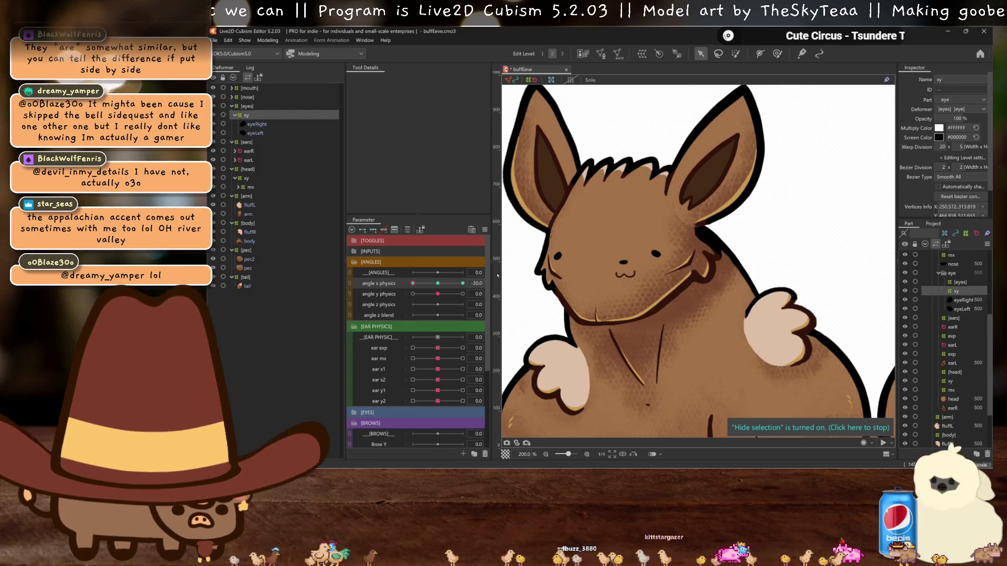
drag(438, 284, 415, 285)
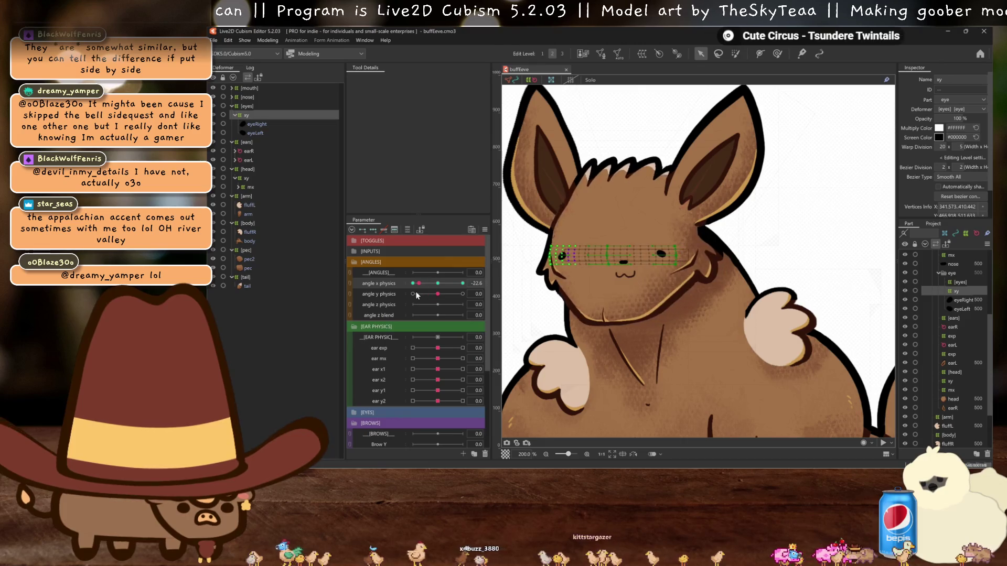
drag(452, 296, 466, 294)
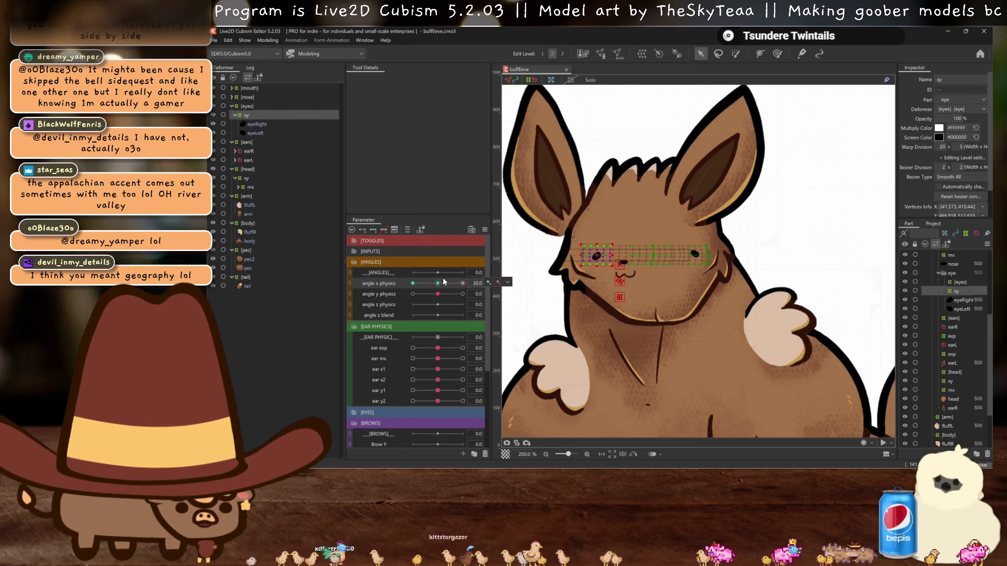
drag(444, 282, 441, 286)
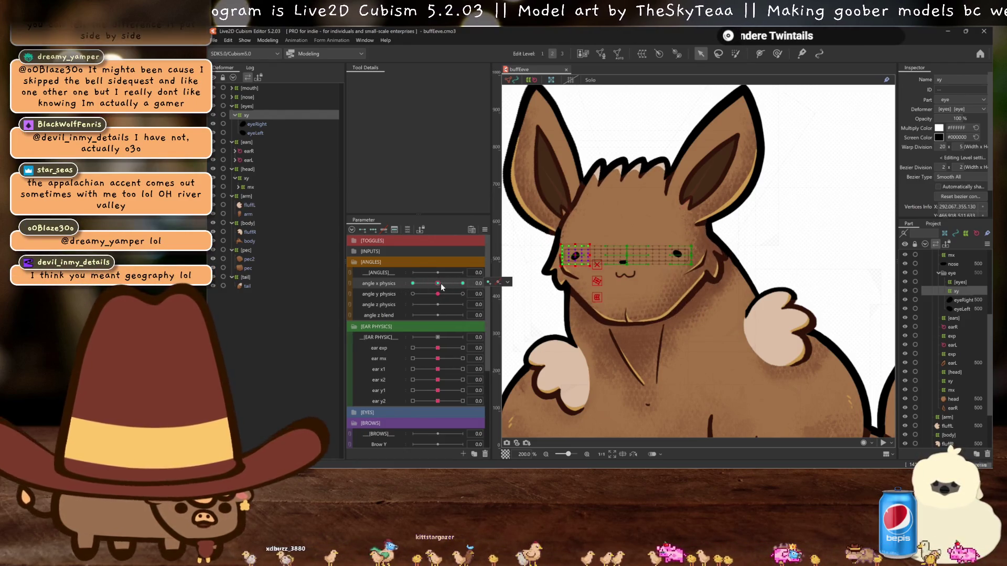
key(ctrl+h)
mouse_move(434, 287)
mouse_down()
mouse_move(484, 269)
mouse_move(435, 287)
mouse_up()
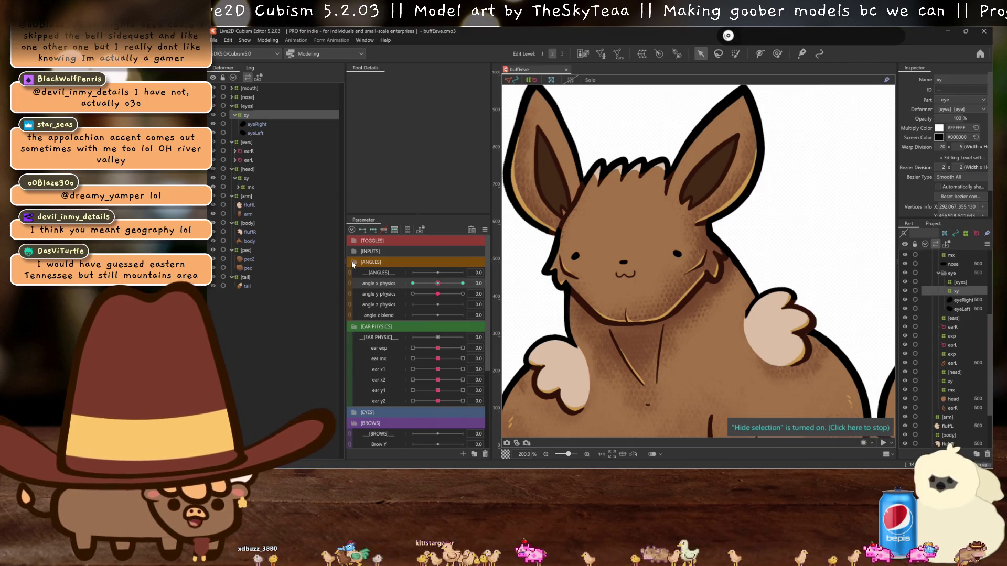
- Set angle Y physics to 30 and raise the eye warp deformer upward
click(381, 293)
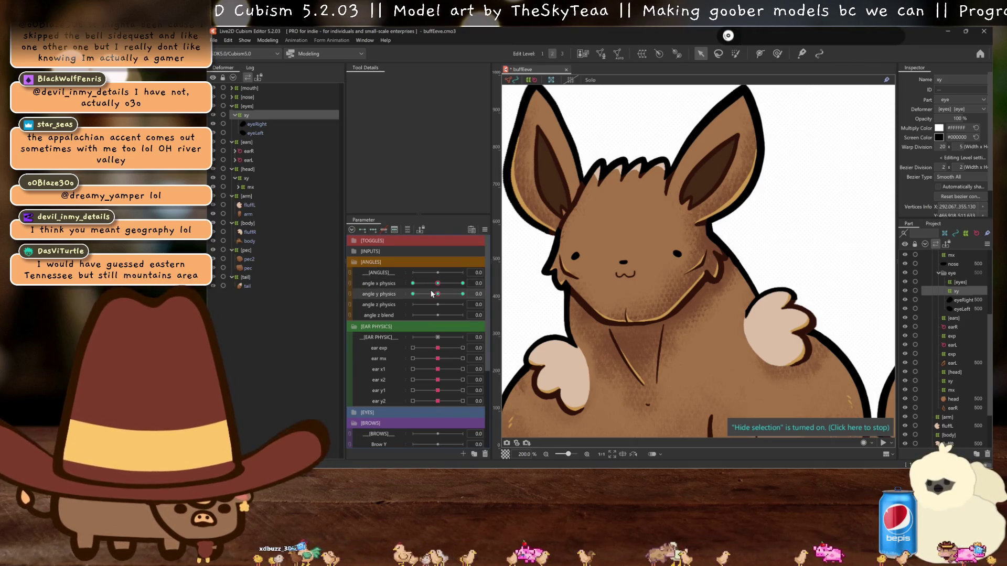
drag(430, 292, 635, 274)
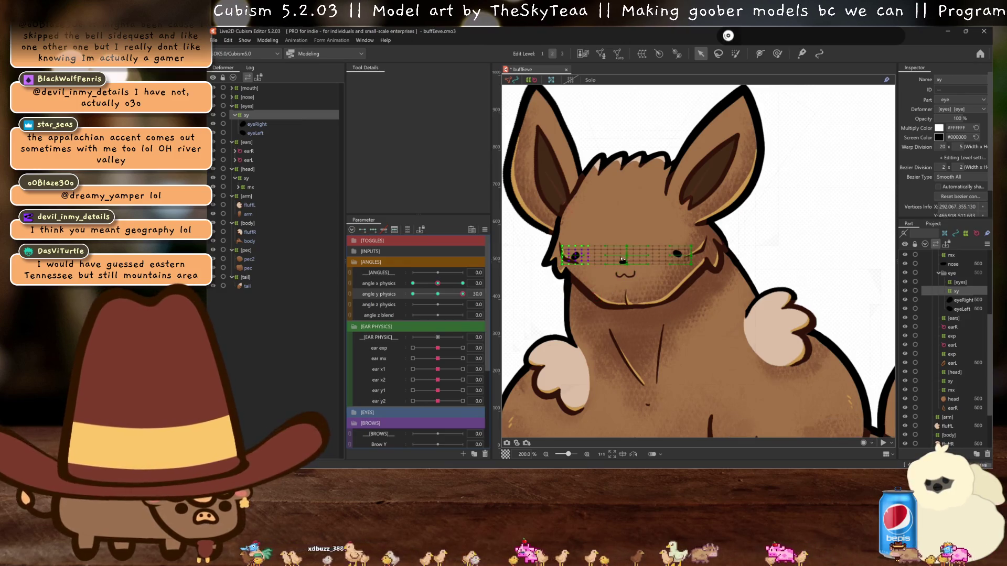
click(629, 257)
drag(627, 256, 629, 234)
- With the grid hidden, sweep angle Y to test the raised eyes, then bring up Motion Mirroring
mouse_move(454, 296)
mouse_down()
mouse_move(446, 297)
mouse_move(479, 284)
mouse_up()
scroll(591, 245, up, 2)
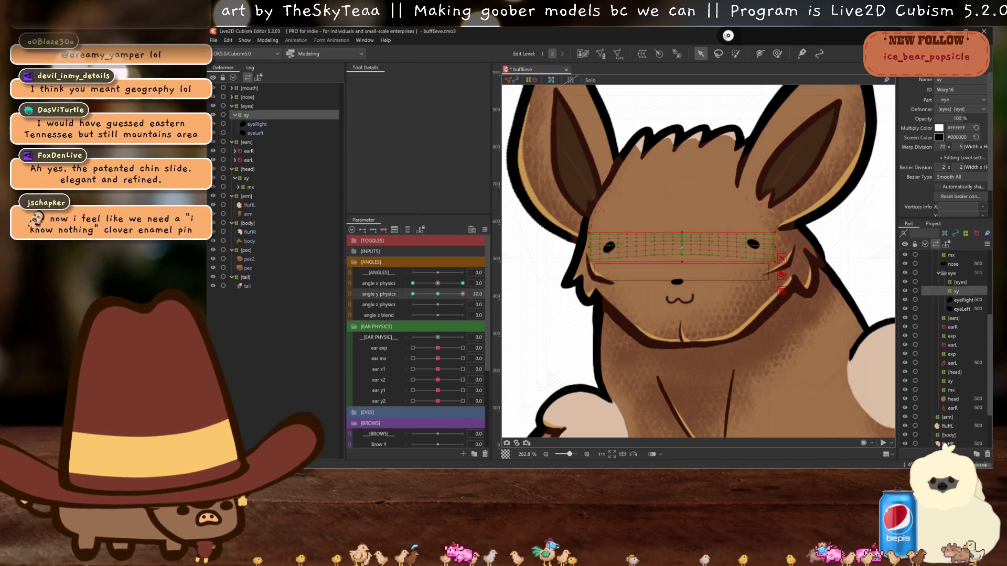
key(ctrl+h)
mouse_move(462, 294)
mouse_down()
mouse_move(443, 293)
mouse_move(463, 294)
mouse_up()
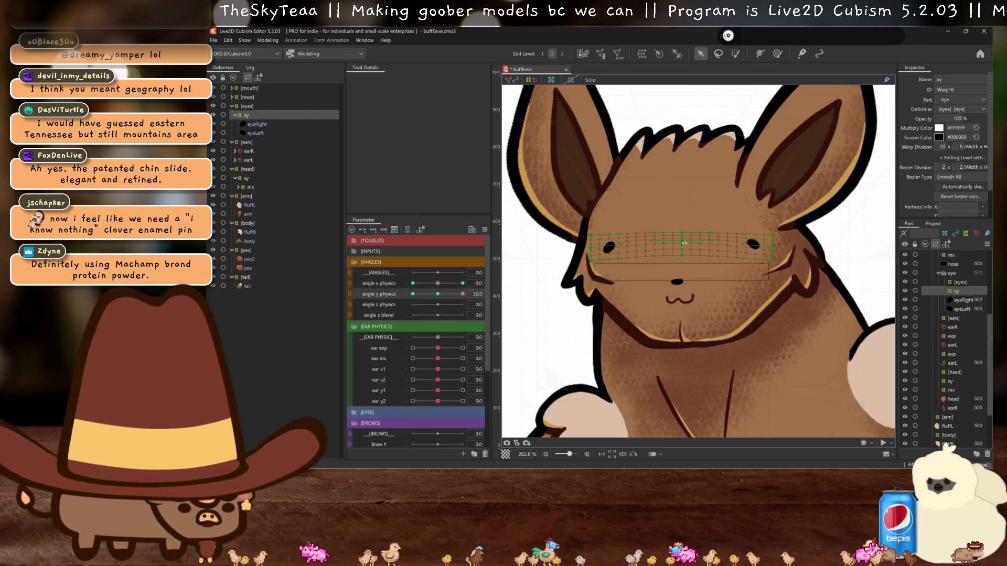
drag(443, 292, 466, 294)
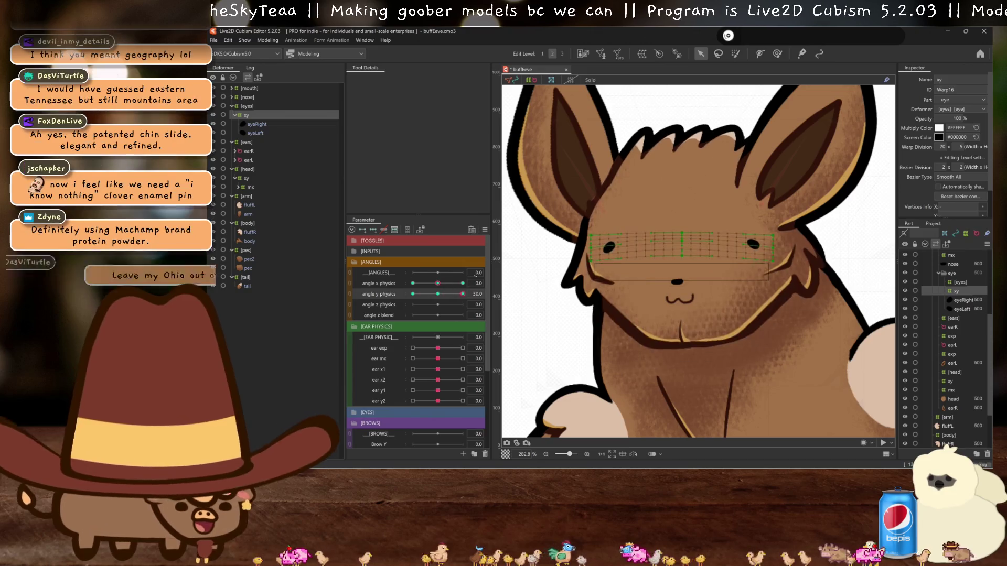
key(ctrl+m)
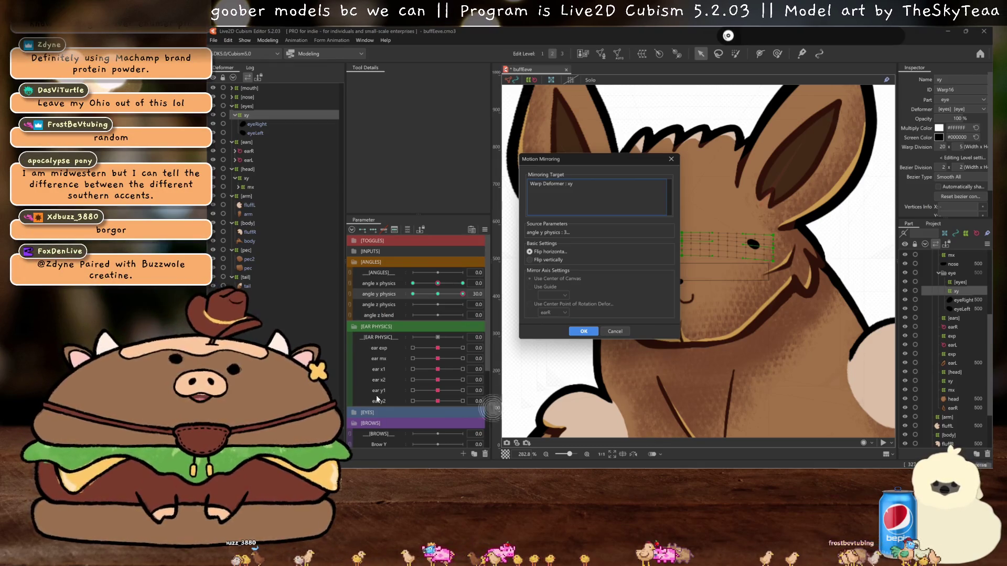
- Mirror the eye warp's angle Y 30 pose onto angle Y −30 and reset angle Y
click(583, 331)
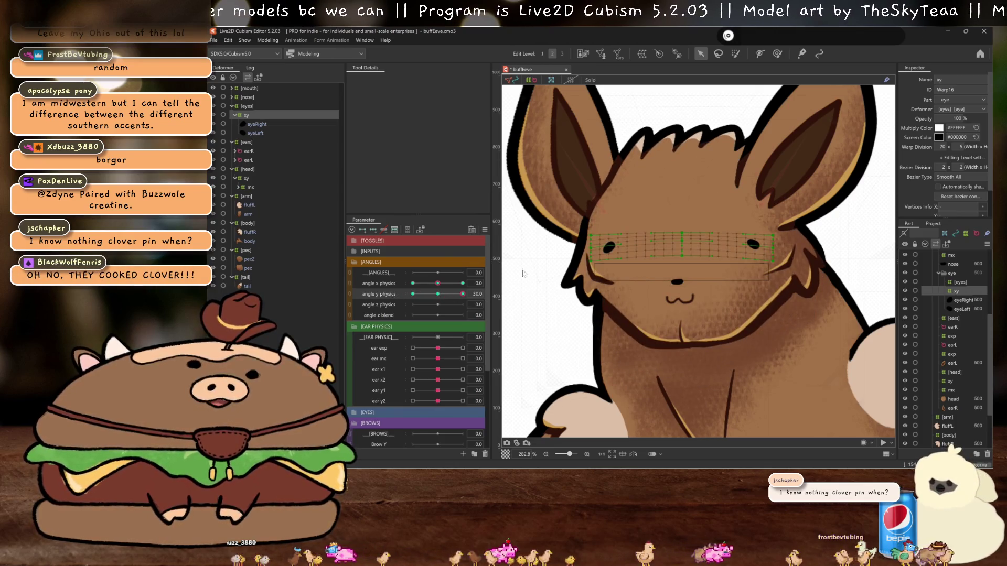
key(ctrl+m)
click(578, 332)
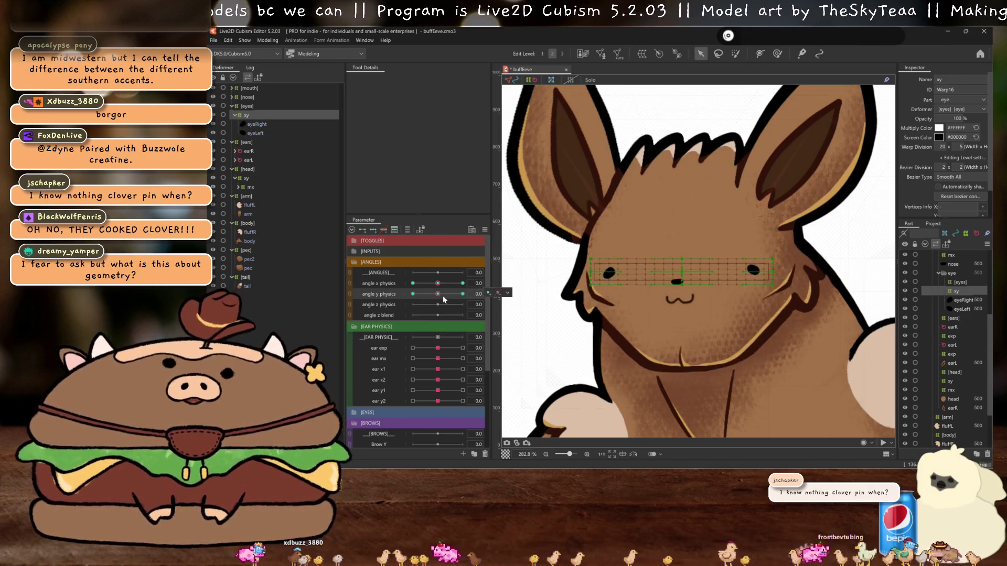
key(ctrl+h)
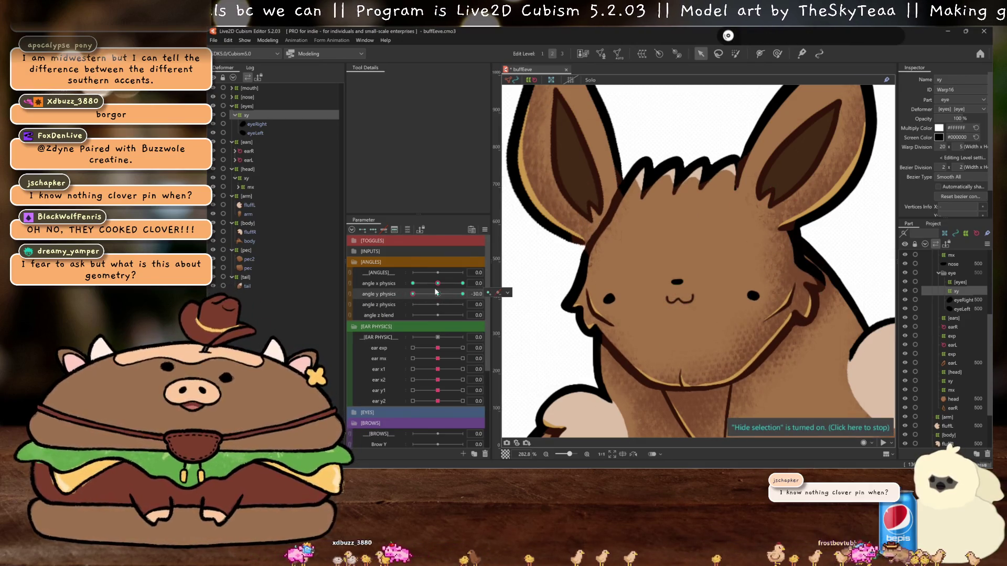
click(431, 295)
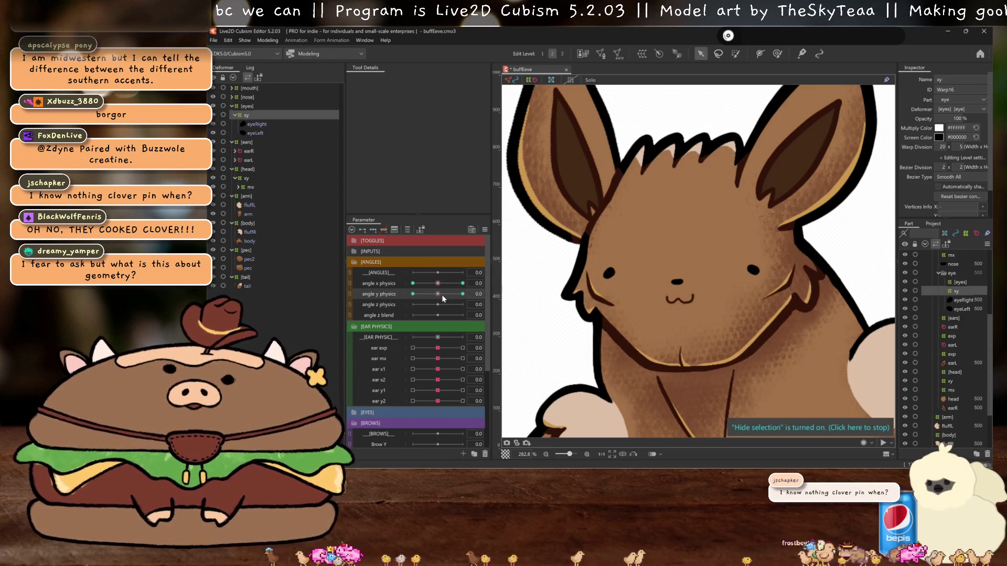
- Synthesize the eye warp's angle X/Y corner poses
click(488, 231)
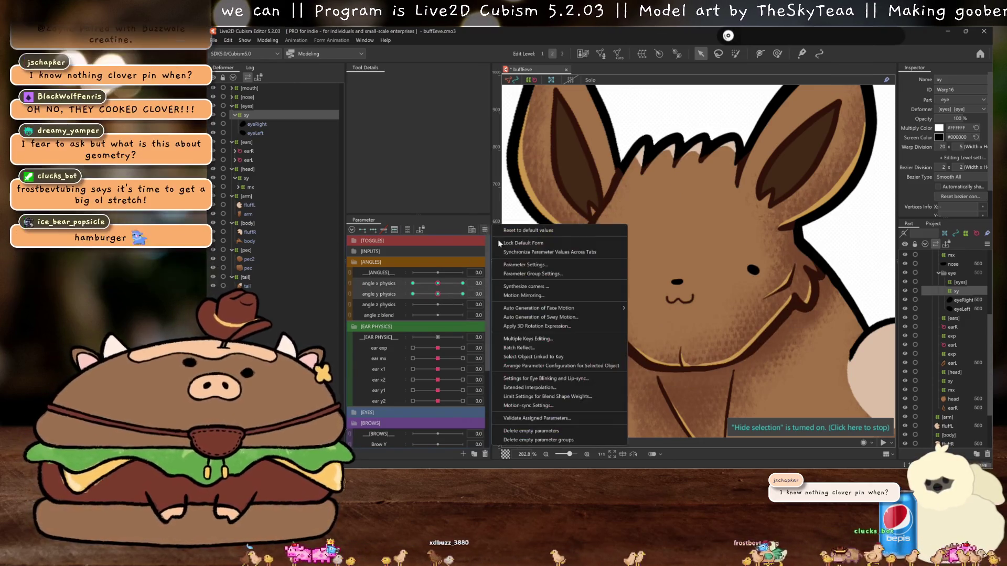
click(524, 288)
click(580, 330)
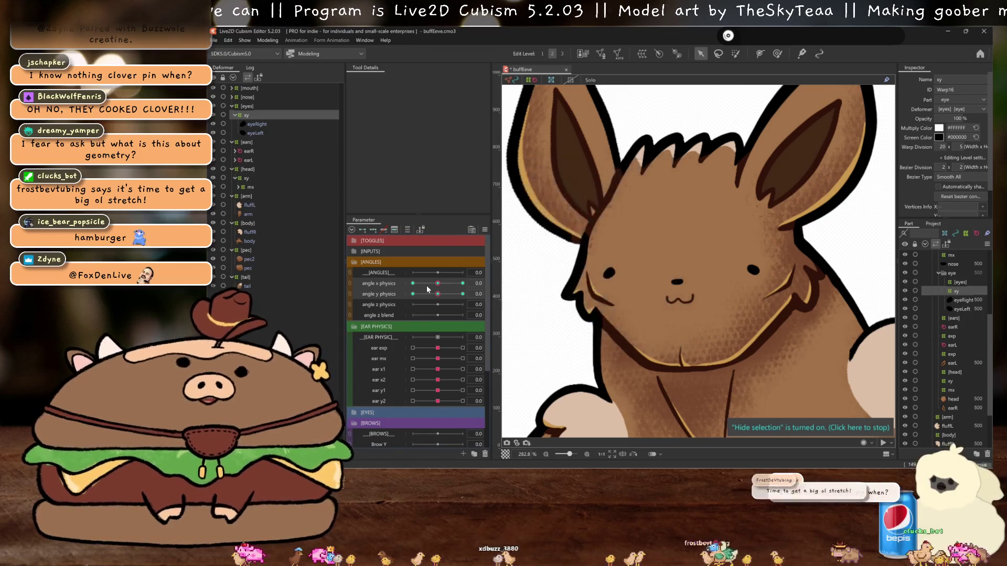
- Skew the eye grid's top edge with a Perspective temporary deform at the X/Y 30 corner
key(ctrl+h)
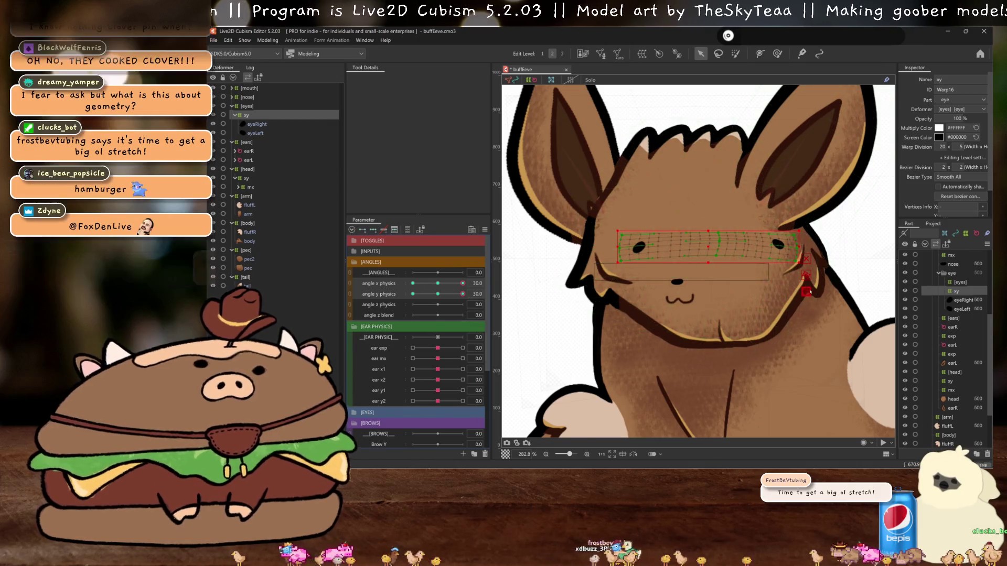
key(ctrl+t)
click(421, 80)
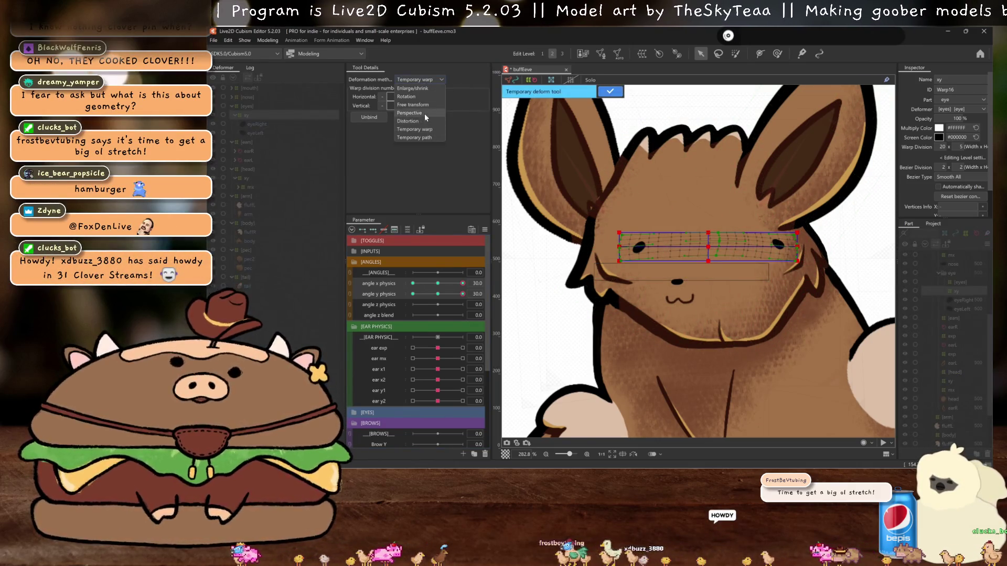
click(424, 113)
drag(708, 232, 706, 234)
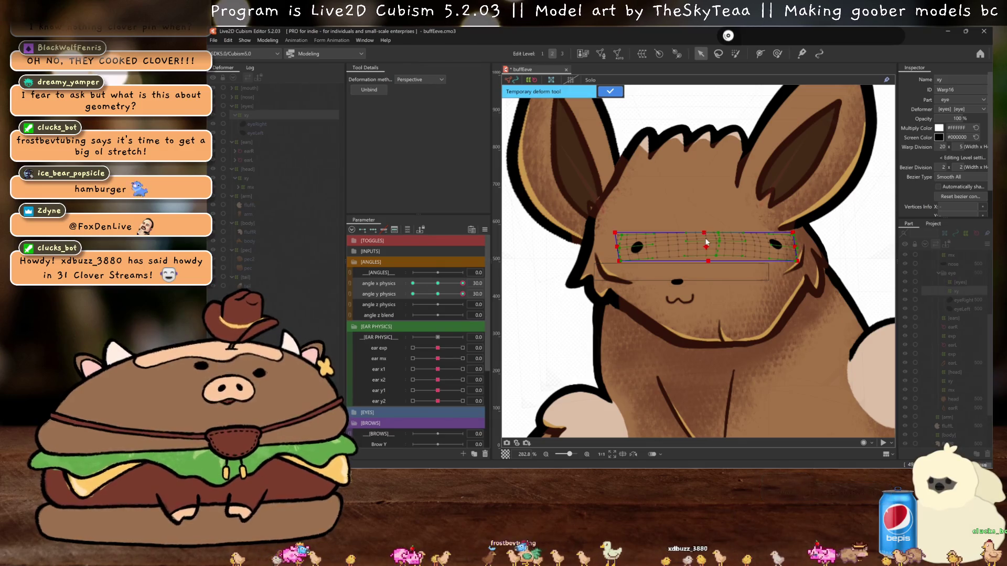
key(ctrl+h)
key(Return)
key(ctrl+z)
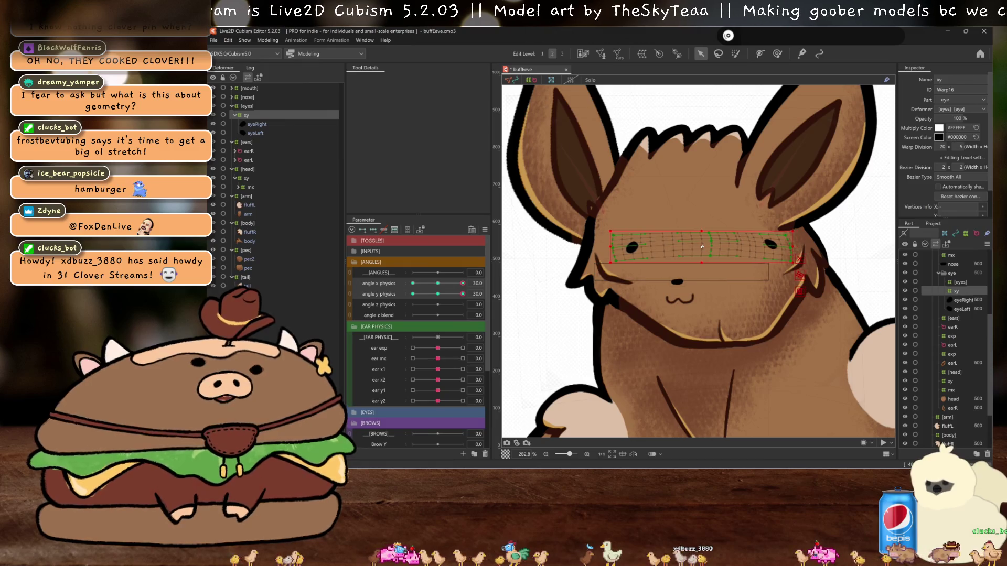
key(ctrl+h)
drag(462, 294, 465, 294)
- Mirror the eye pose to the opposite angle X and turn the face to the −30 corner
key(ctrl+m)
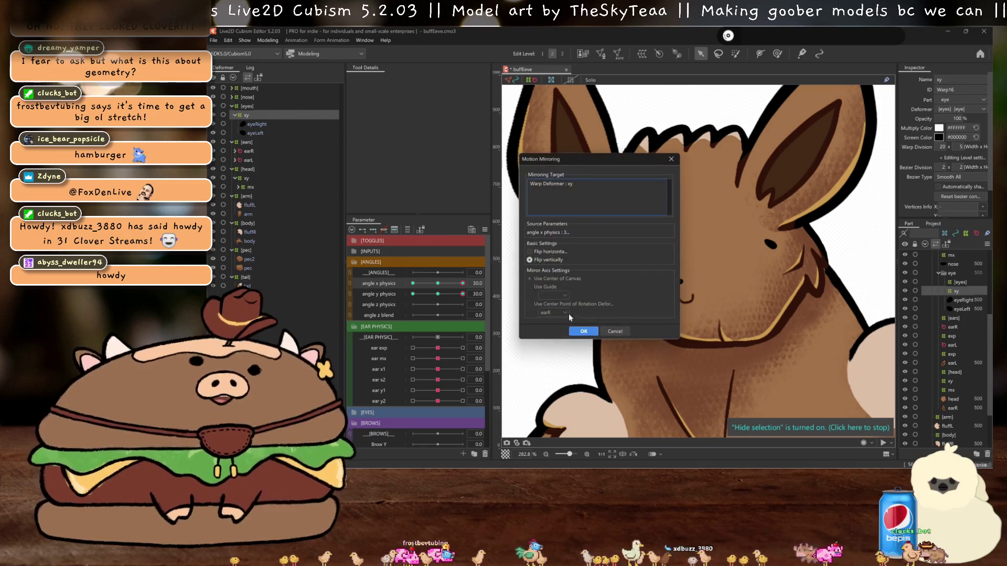
click(584, 334)
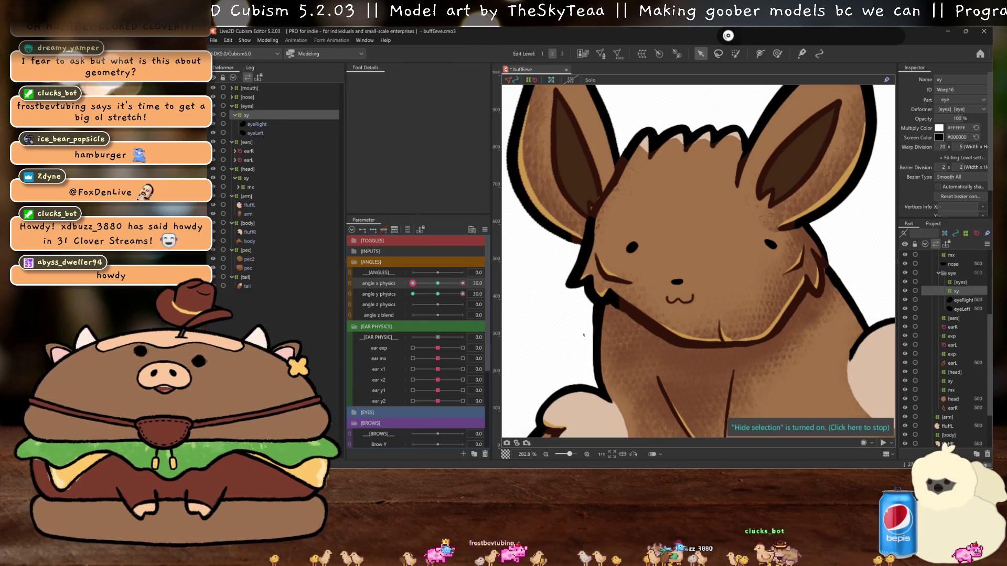
drag(456, 287, 437, 289)
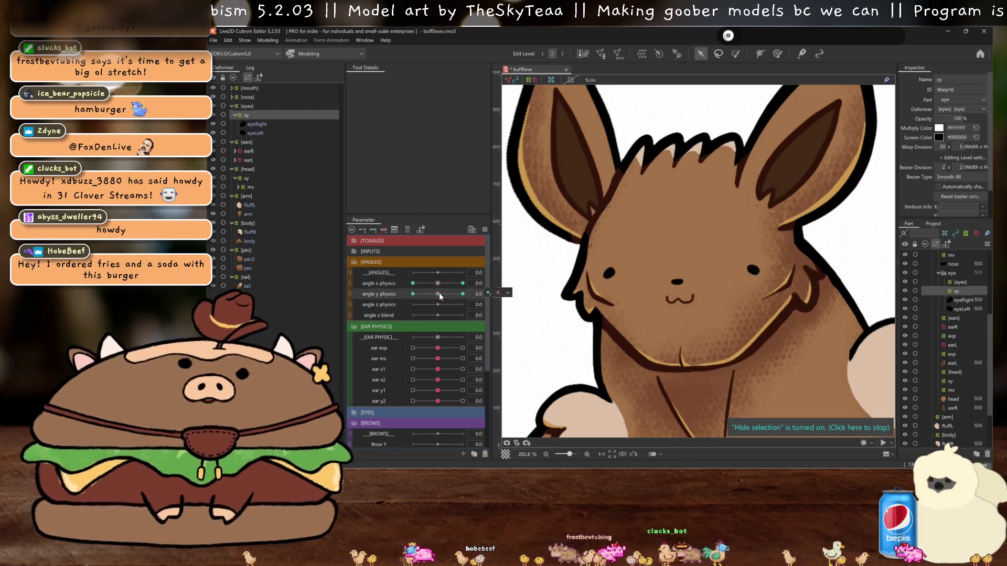
drag(438, 288, 383, 279)
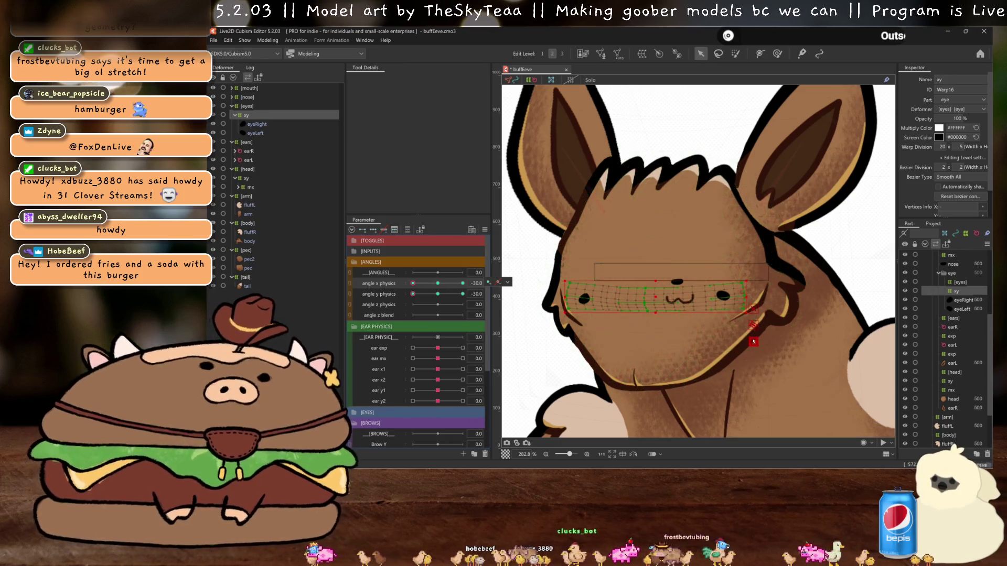
- Try a Perspective temporary deform on the eye warp at the angle X/Y −30 corner
key(t)
click(419, 79)
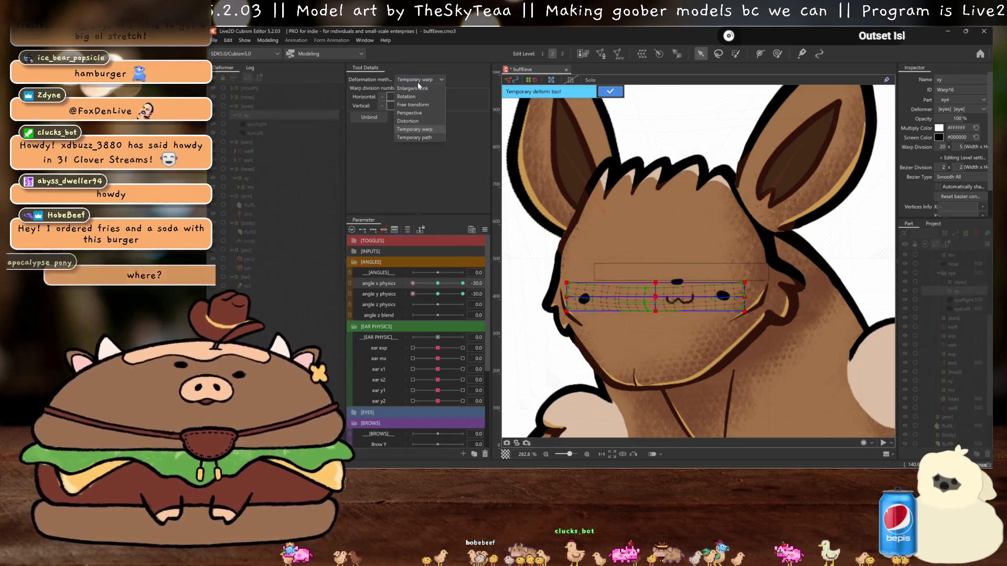
click(418, 114)
drag(655, 312, 650, 310)
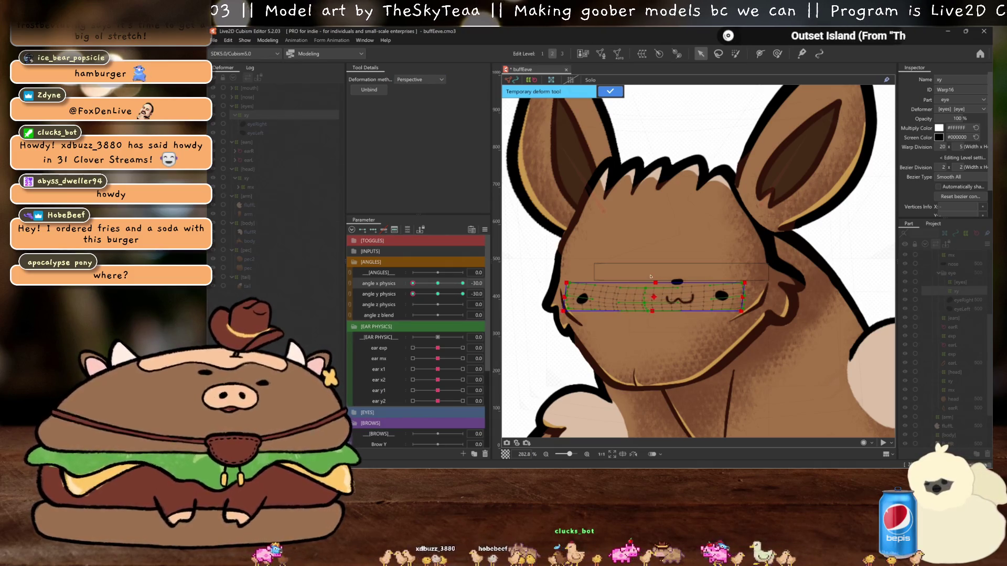
key(ctrl+z)
mouse_move(413, 283)
mouse_down()
mouse_move(432, 284)
mouse_move(404, 282)
mouse_up()
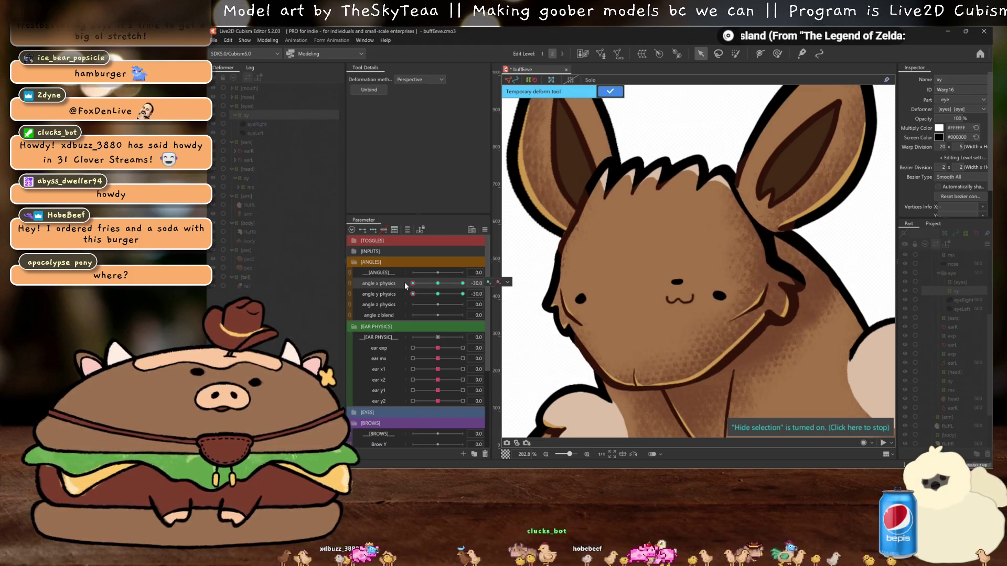
click(610, 92)
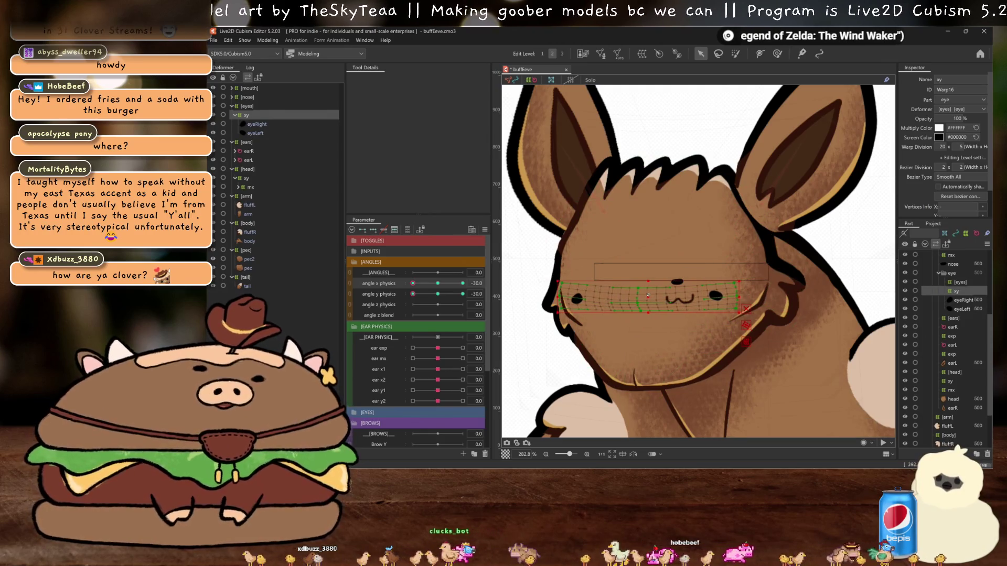
key(ctrl+h)
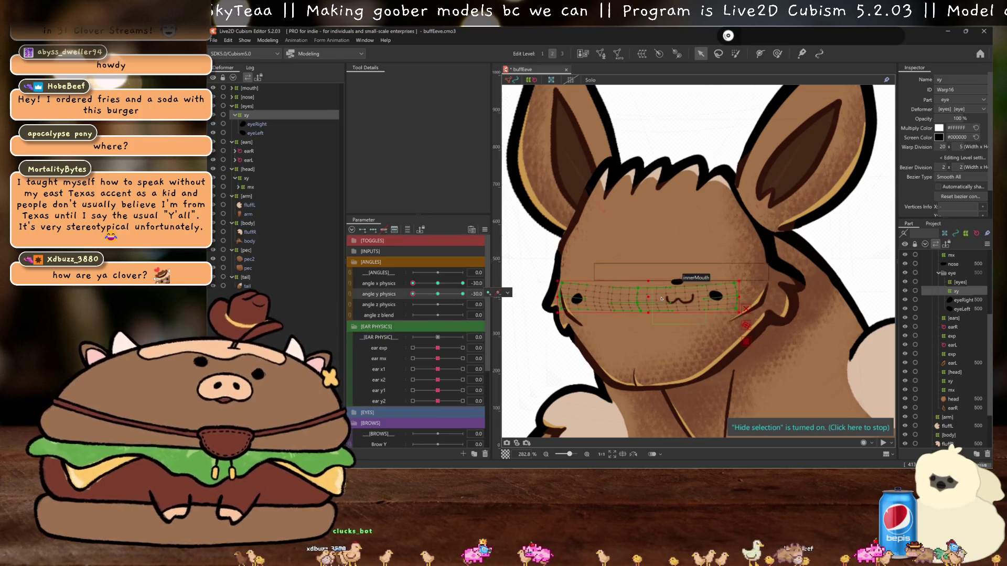
- Add a new keyform at angle X's far end
key(ctrl+h)
click(438, 284)
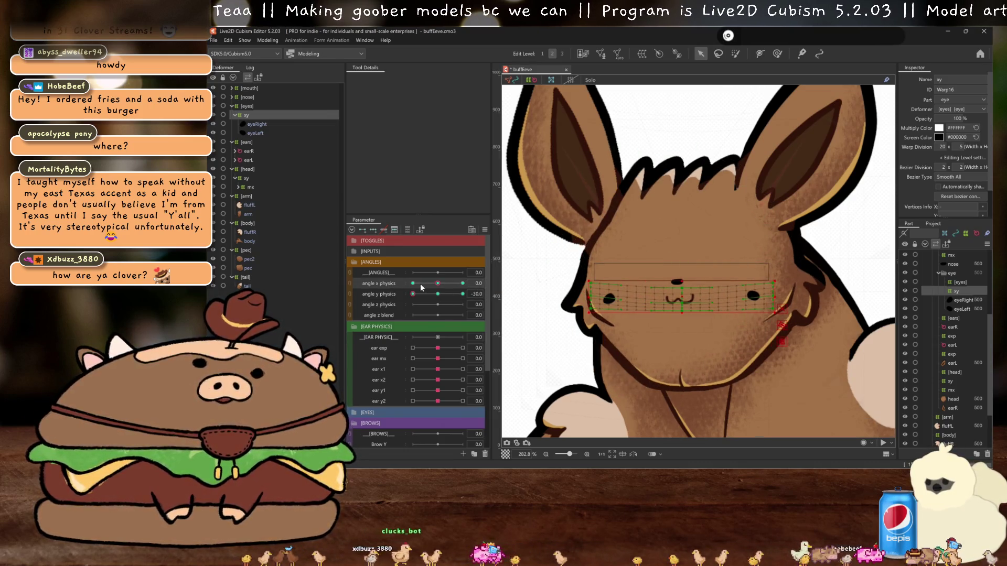
key(ctrl+h)
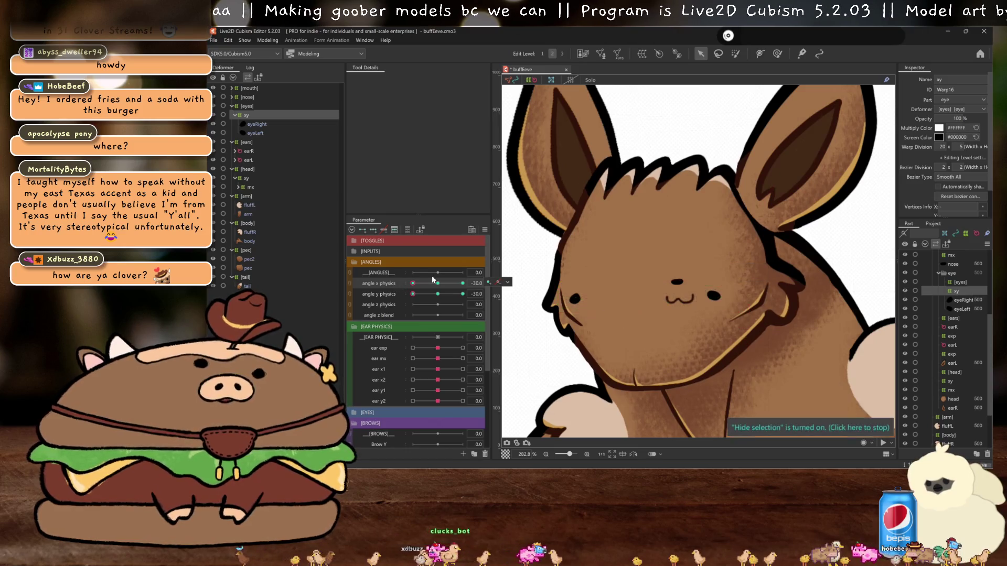
drag(434, 287, 410, 284)
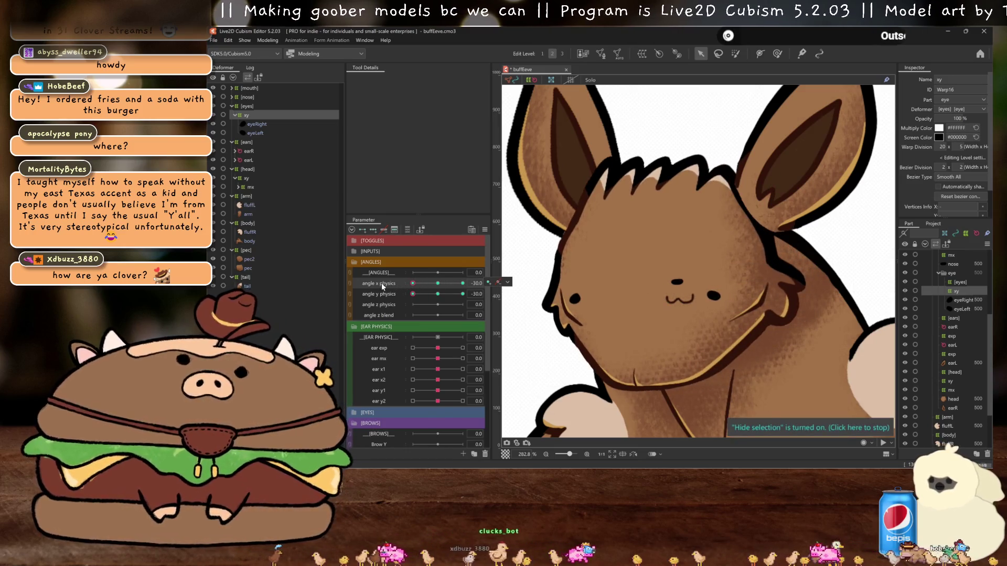
click(489, 282)
key(Return)
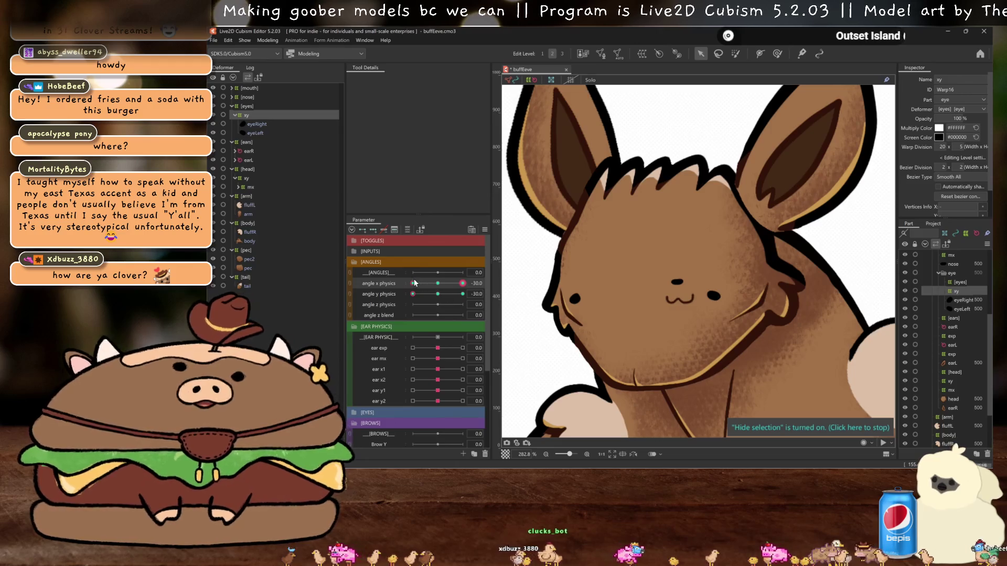
- Reset both head angles to neutral and select the mx warp under the nose group
drag(414, 283, 513, 294)
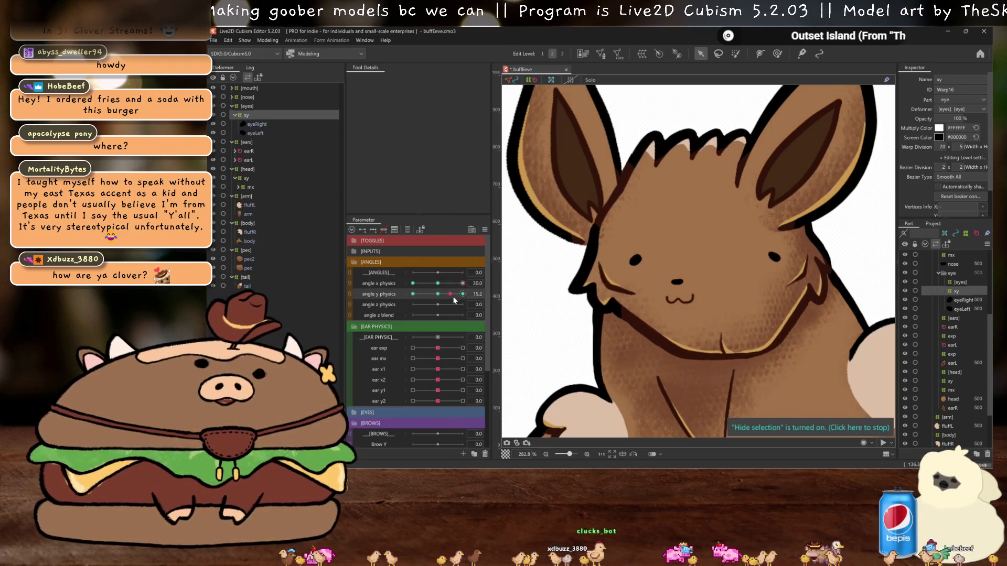
key(ctrl+shift+r)
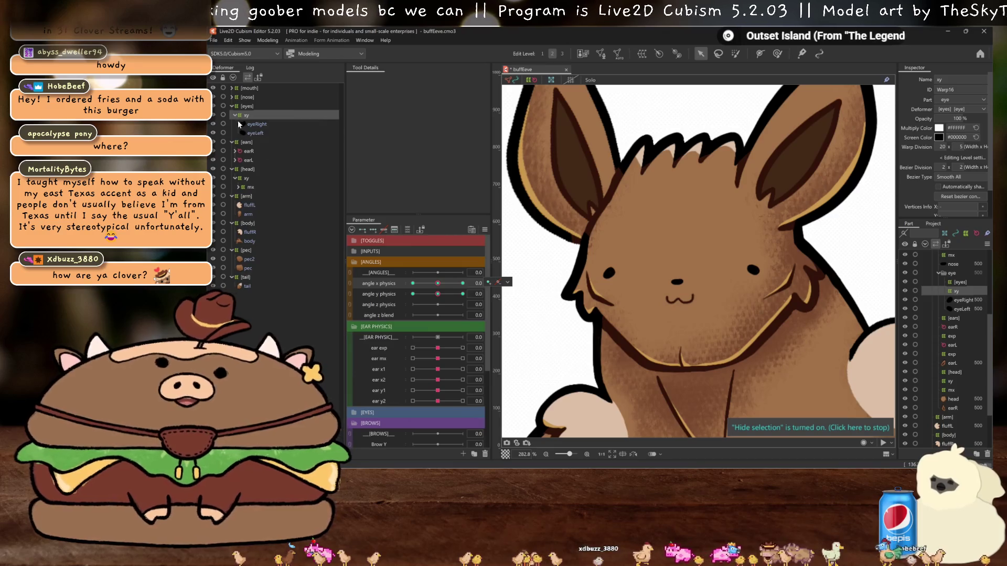
click(232, 97)
click(248, 107)
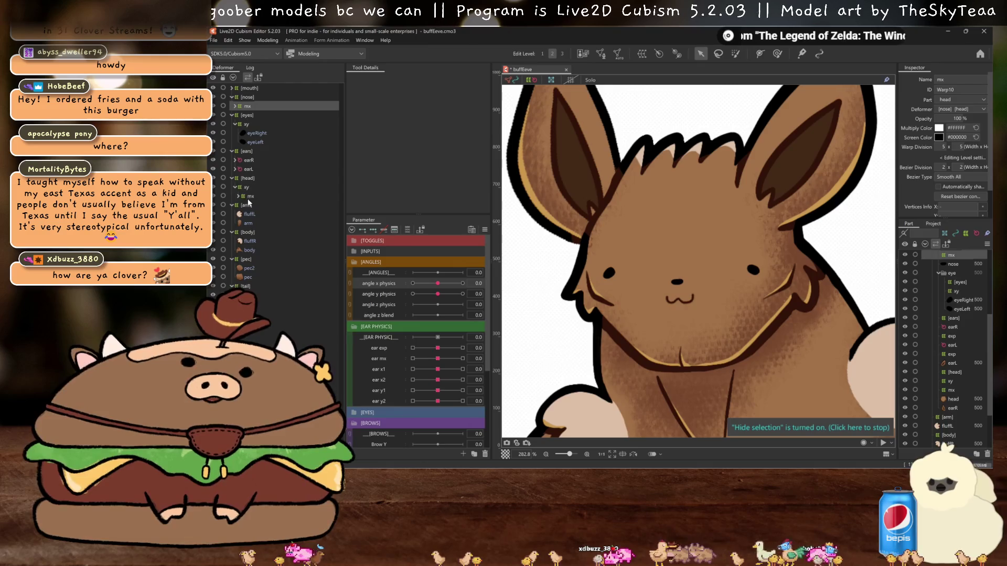
- Create two warp deformers for the mouth parts, named mx and lips
click(231, 88)
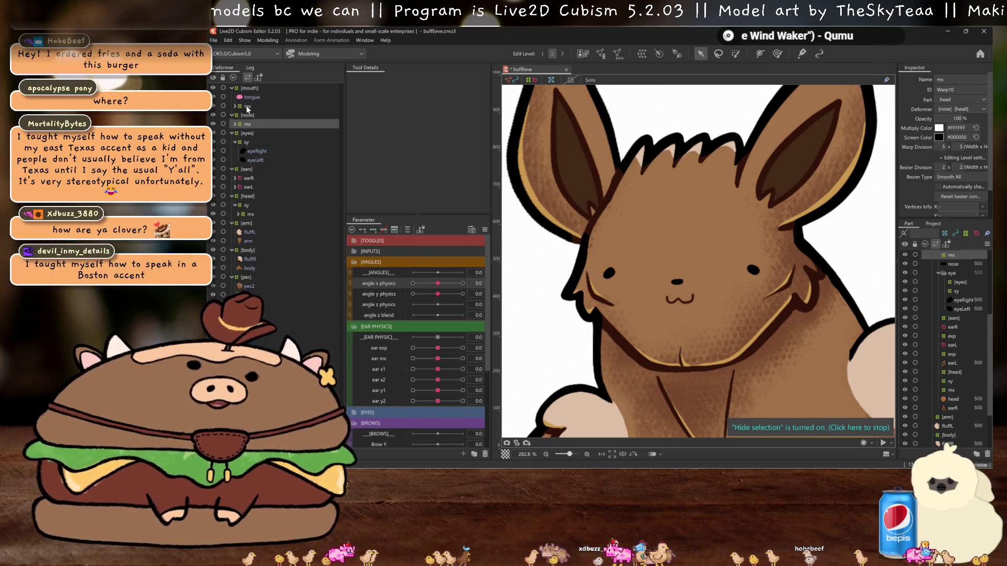
click(251, 97)
click(642, 54)
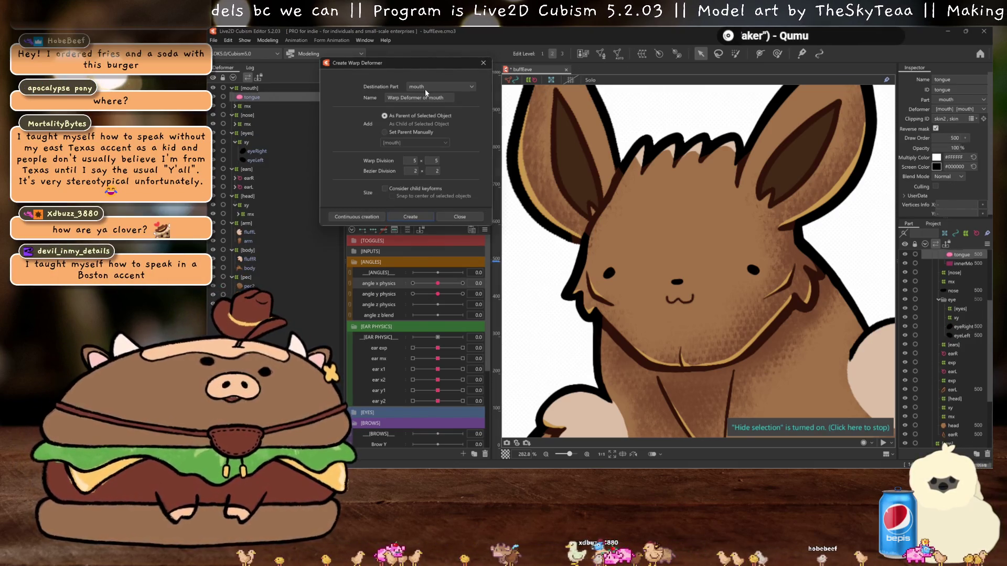
triple_click(419, 98)
text(tongue)
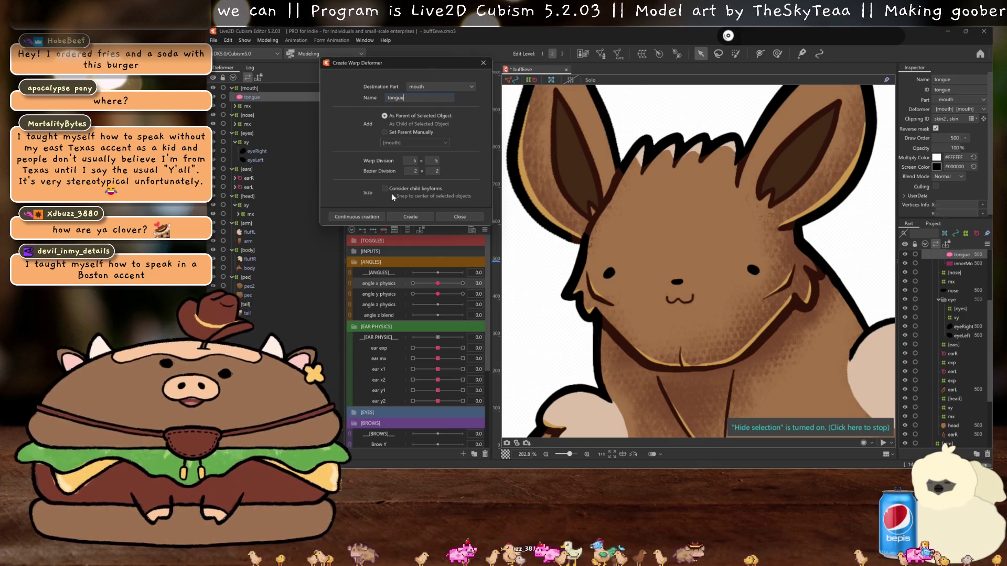
click(372, 217)
double_click(405, 98)
text(lips)
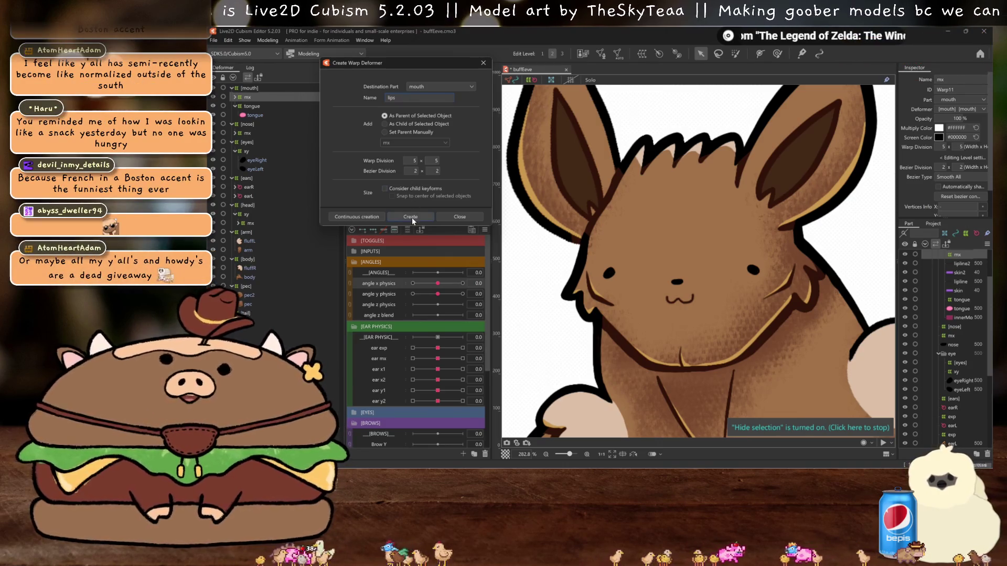
click(412, 217)
- Create a warp deformer named nose inside the nose group
click(240, 141)
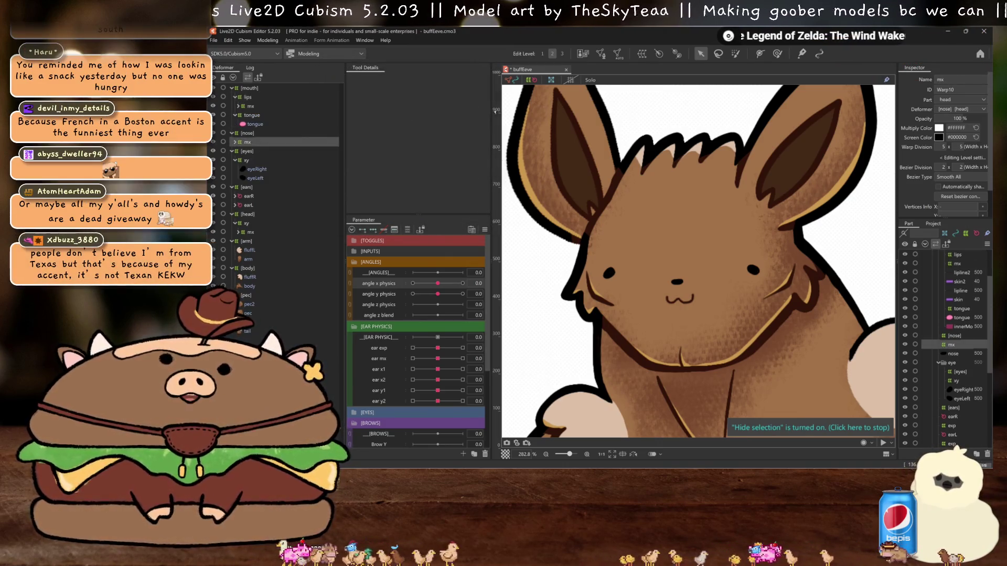
click(641, 55)
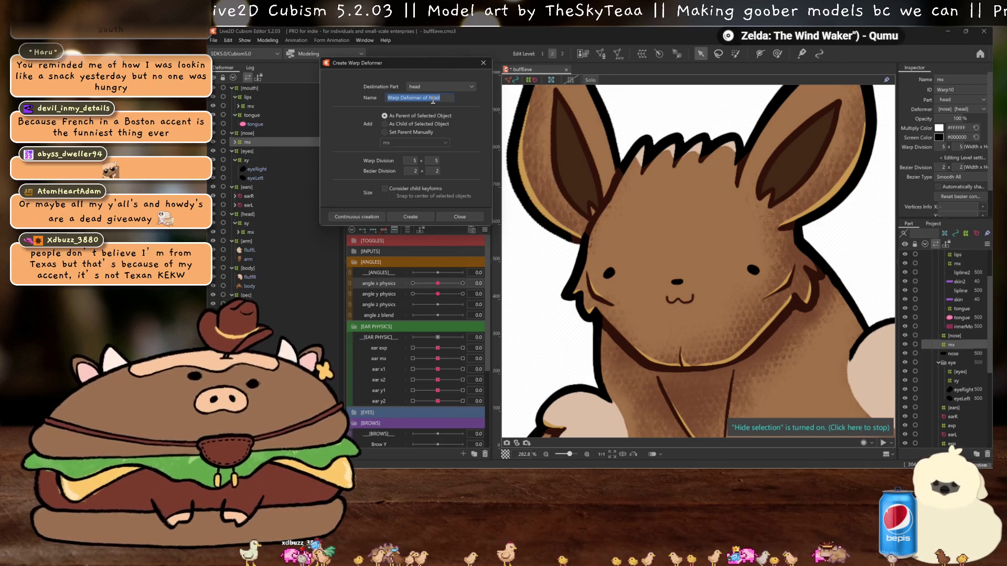
text(nose)
click(420, 214)
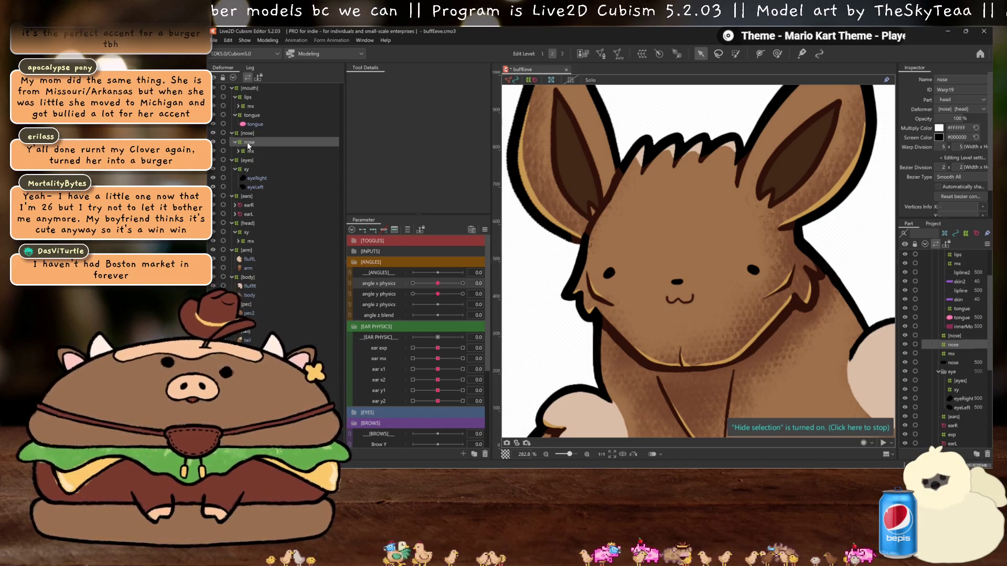
- Select the nose, tongue and lips warps and shift them right at angle X 30
ctrl+click(252, 115)
ctrl+click(246, 98)
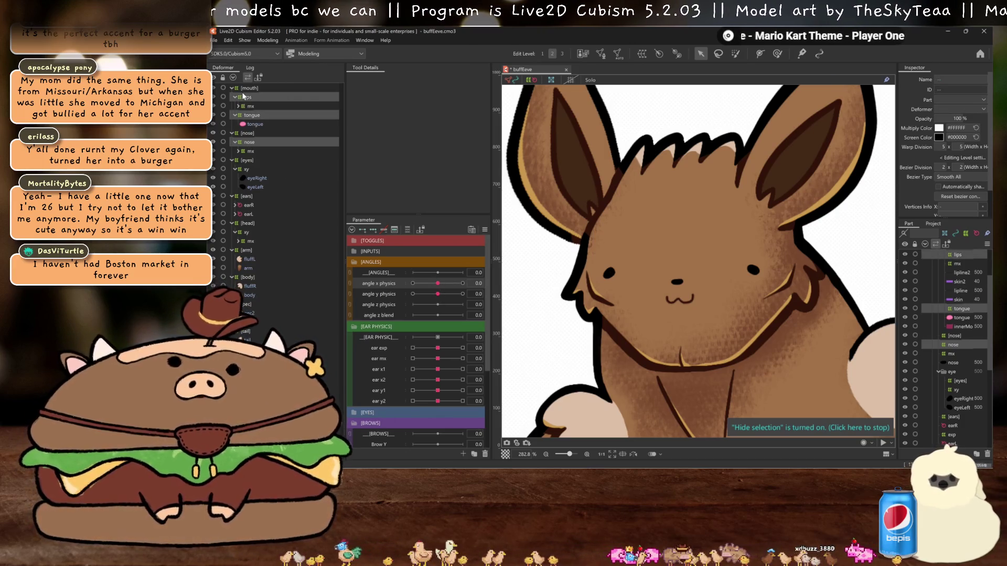
key(ctrl+h)
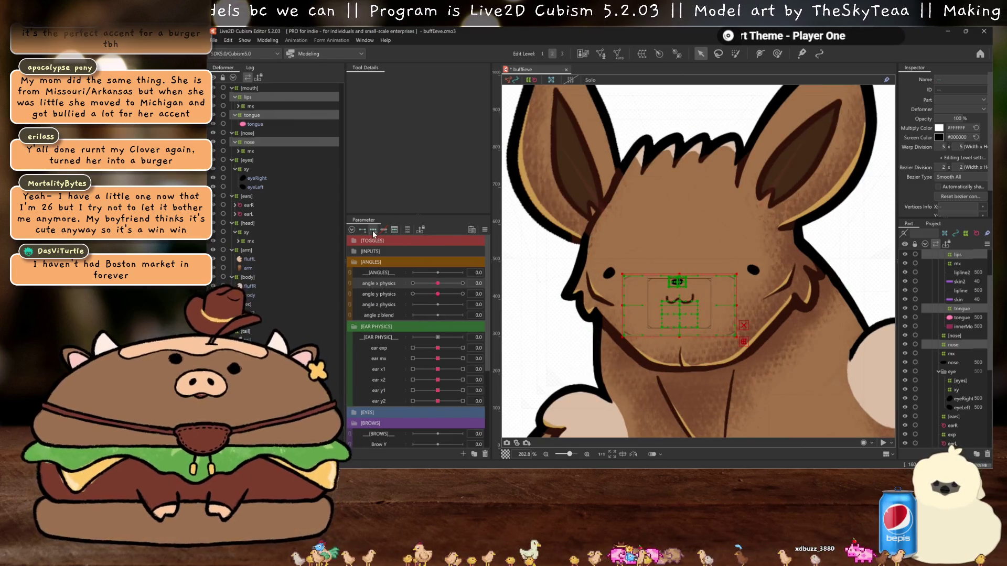
drag(438, 284, 479, 283)
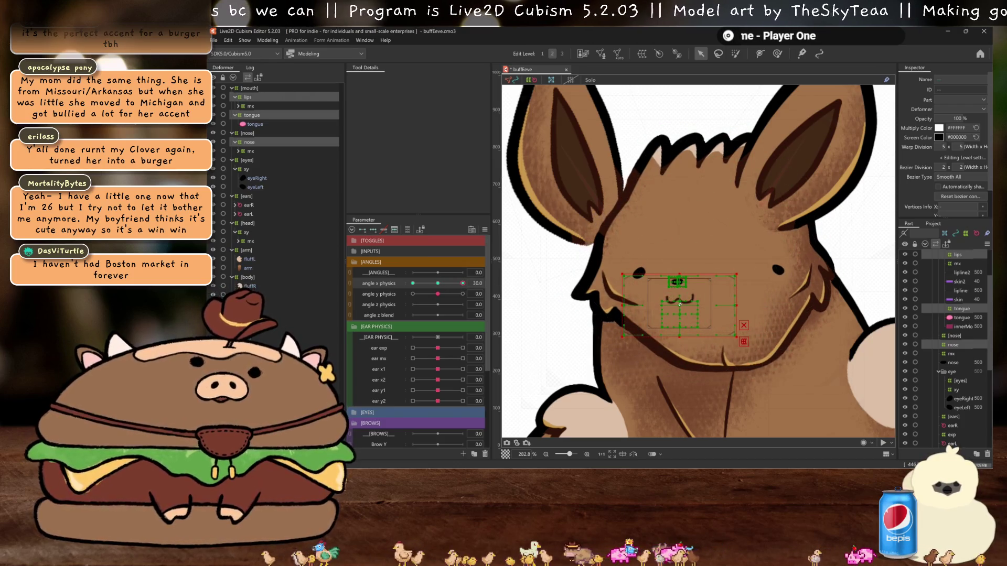
drag(679, 304, 723, 305)
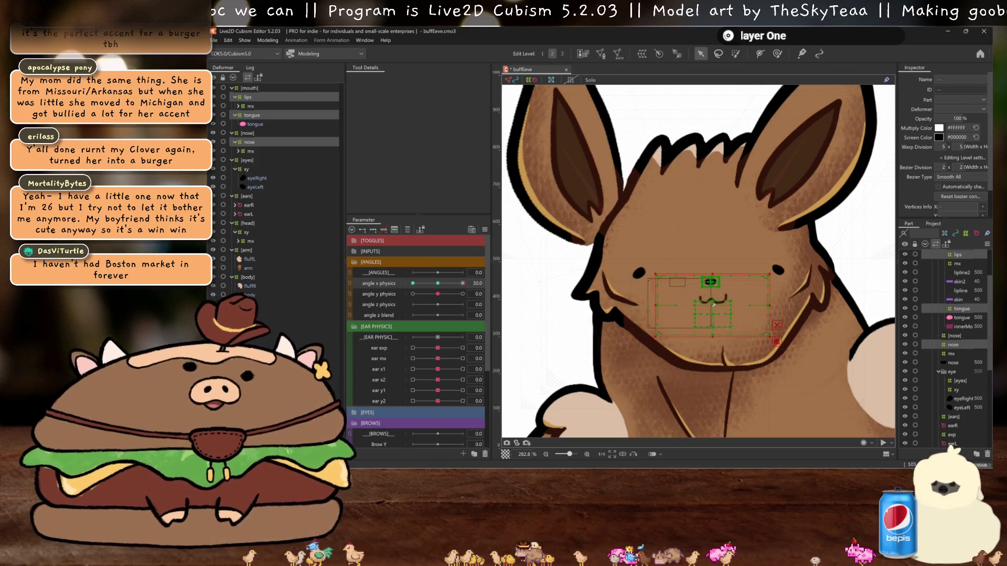
key(ctrl+h)
drag(439, 283, 468, 283)
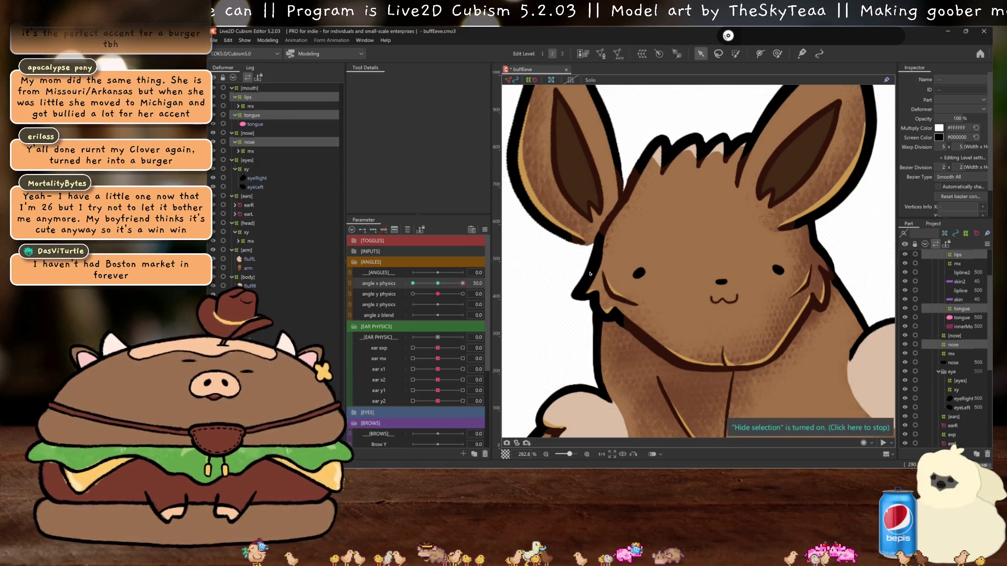
- Mirror the angle X 30 shift onto angle X −30
click(590, 273)
click(582, 334)
mouse_move(463, 283)
mouse_down()
mouse_move(428, 285)
mouse_move(437, 283)
mouse_up()
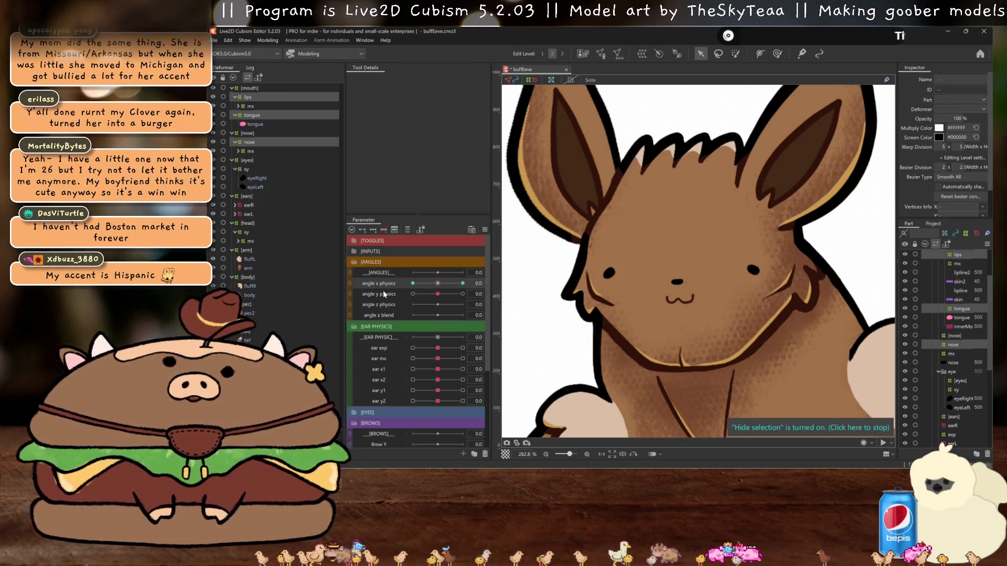
- Pose the nose and mouth warps for angle Y 30 and mirror it onto angle Y −30
click(385, 293)
click(462, 294)
click(677, 303)
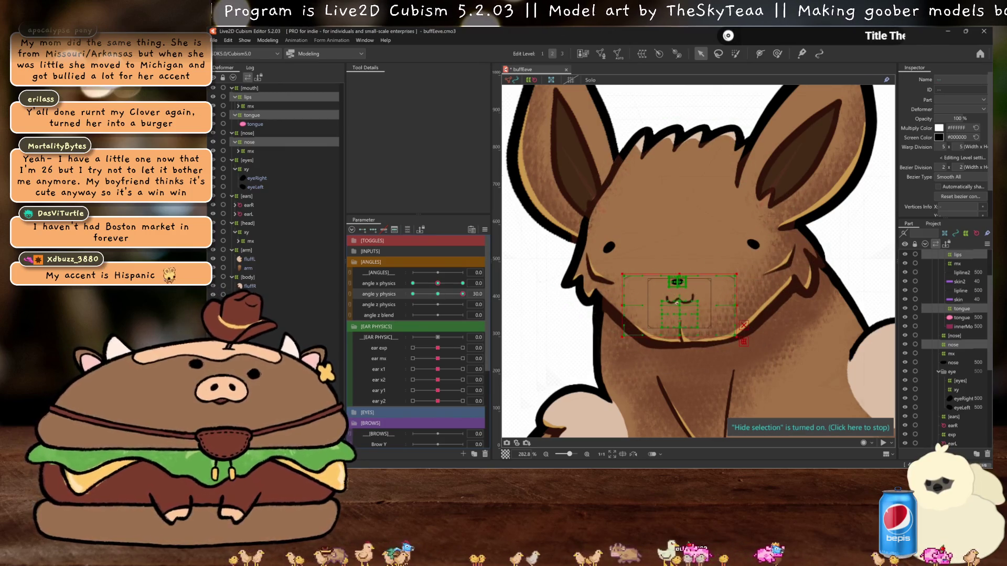
click(520, 322)
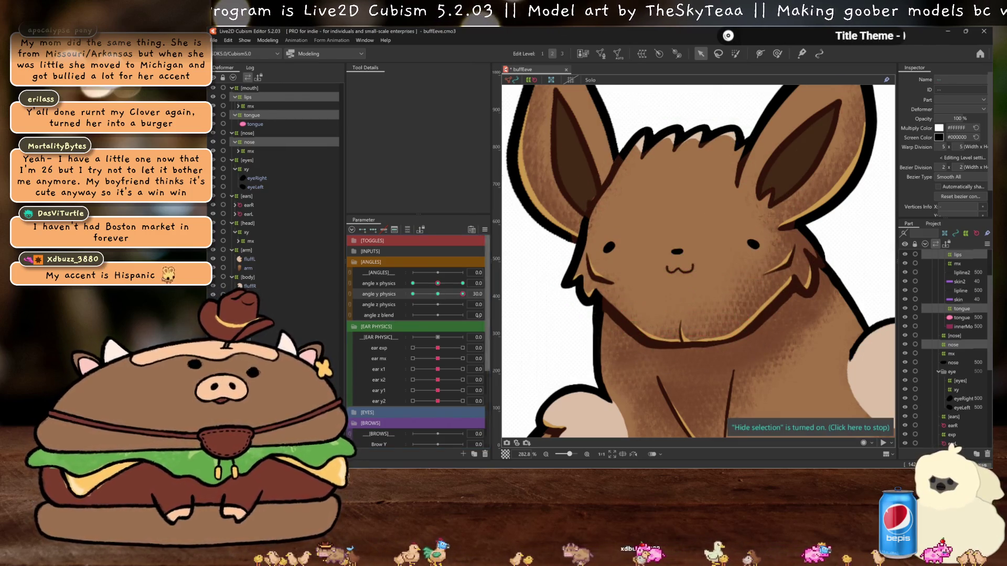
key(ctrl+shift+m)
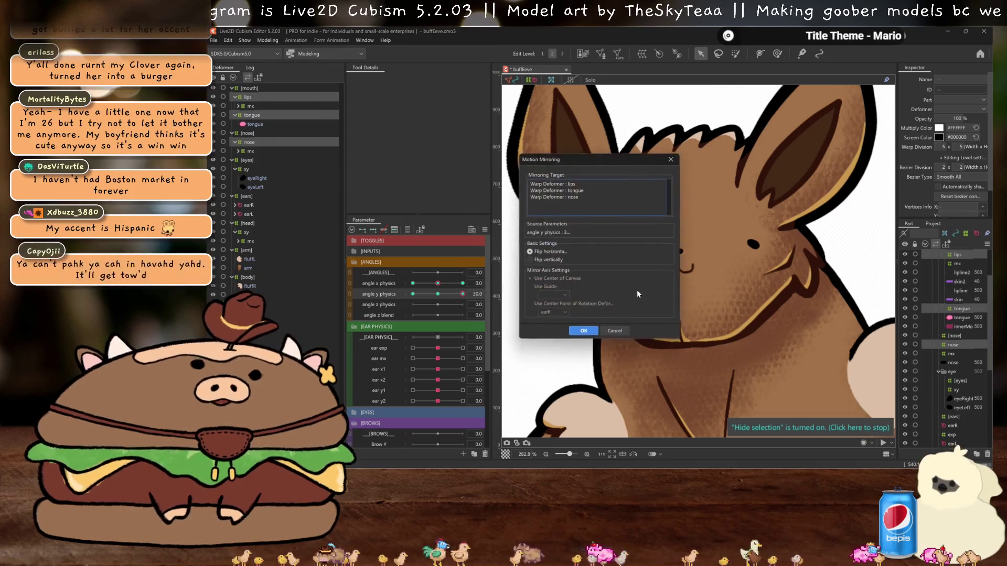
click(530, 260)
click(583, 331)
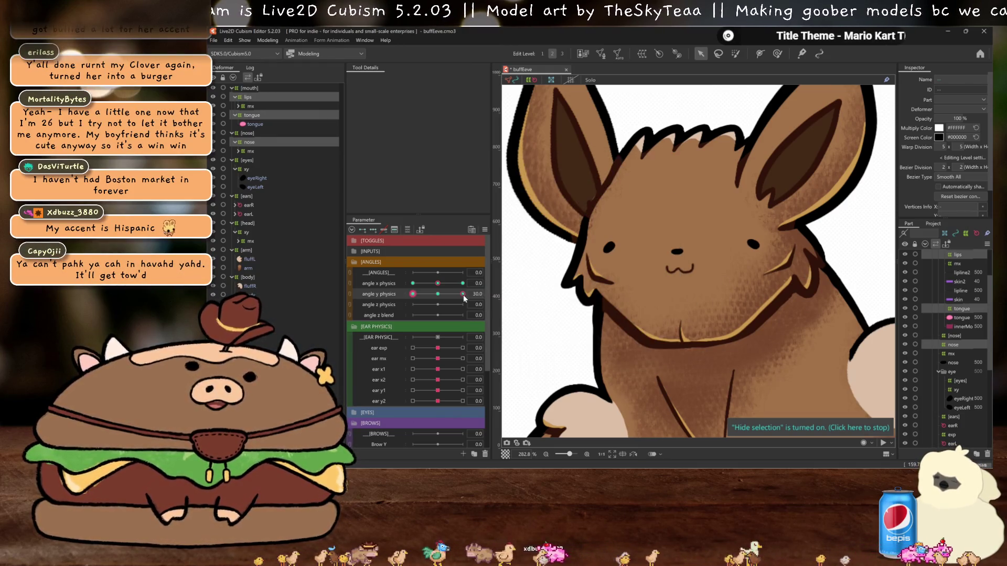
drag(465, 298, 389, 293)
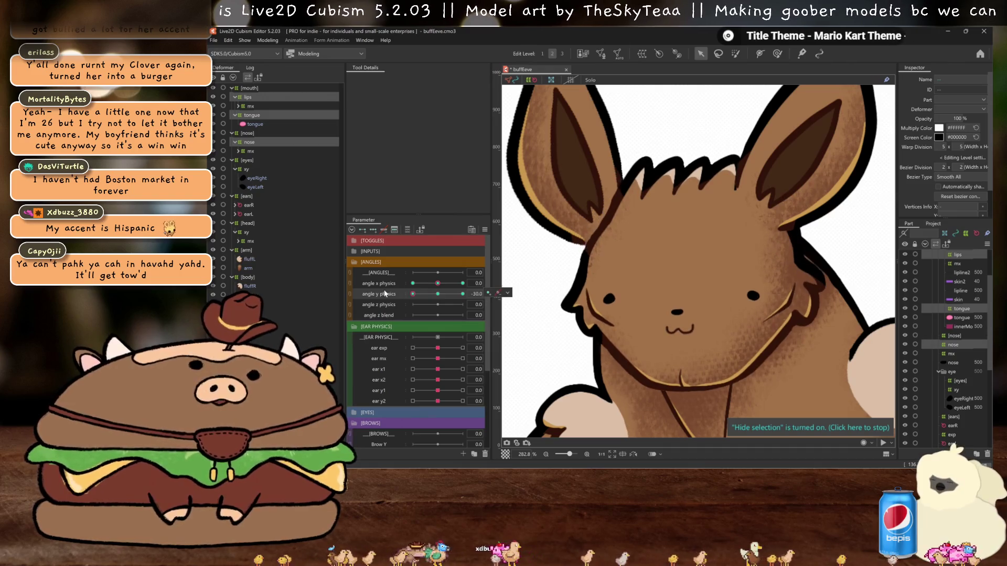
click(436, 293)
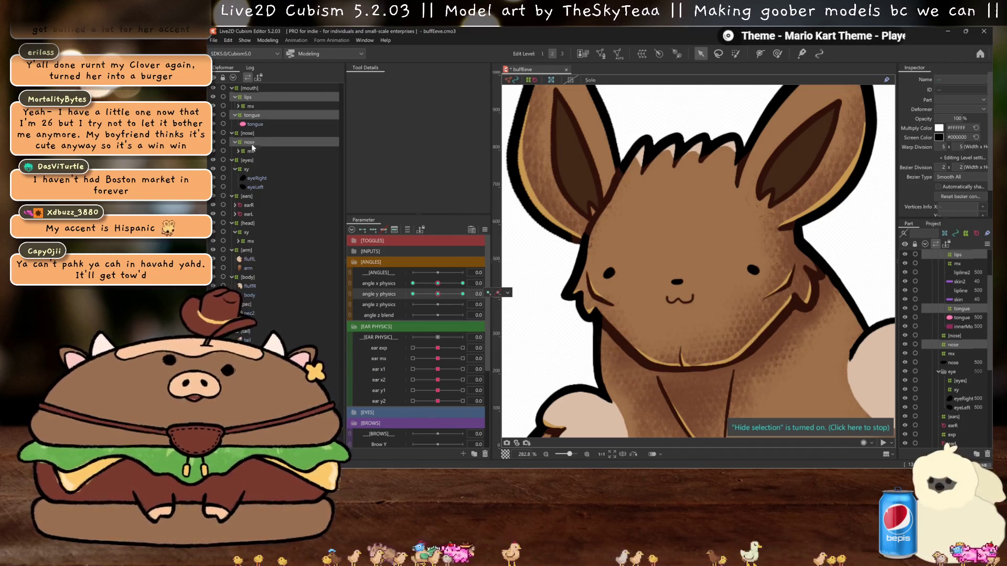
click(247, 98)
click(462, 283)
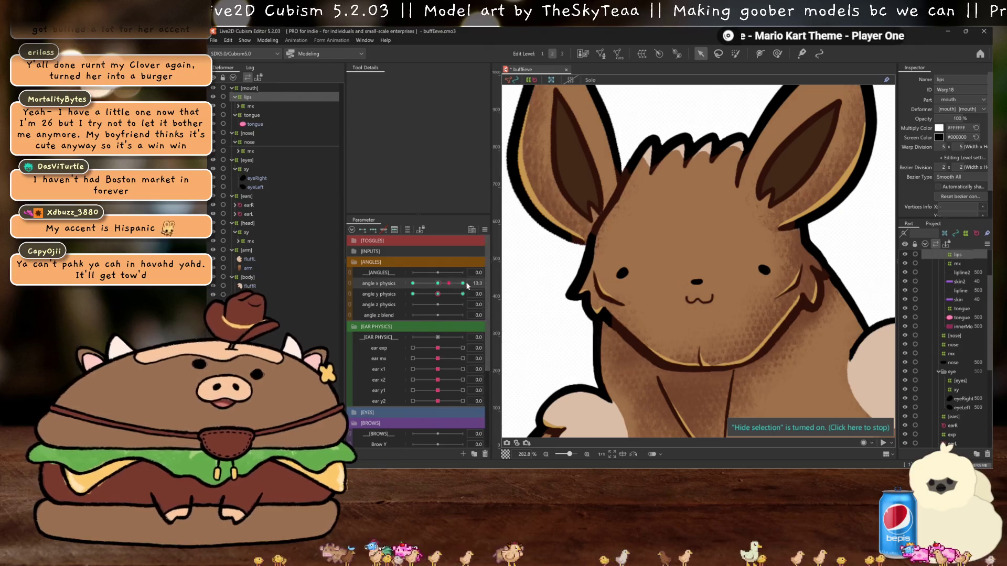
- Open the mouth to 1.2 and hide the lips grid to expose the tongue
scroll(456, 370, down, 3)
scroll(455, 370, down, 2)
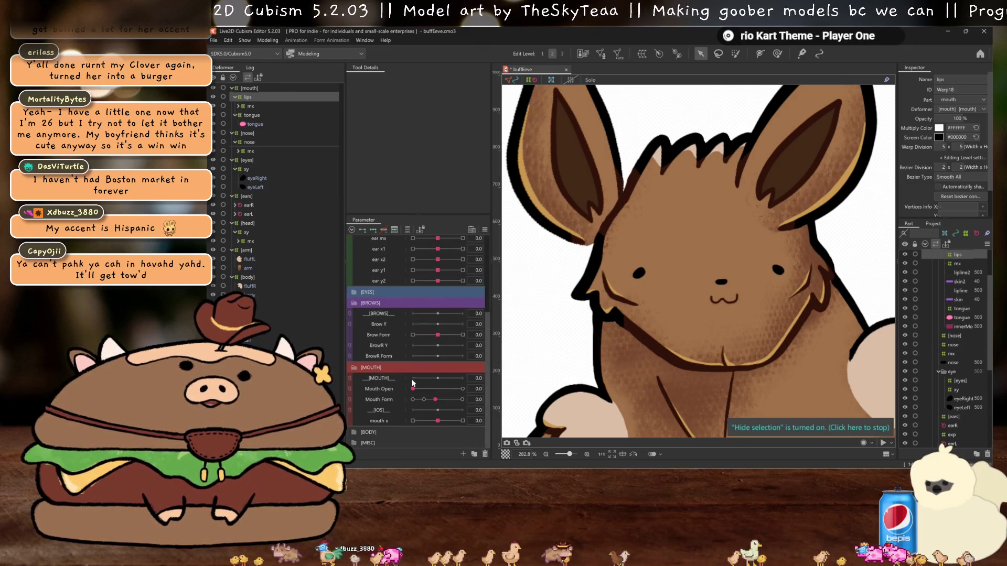
click(462, 389)
scroll(384, 347, up, 3)
scroll(729, 328, up, 2)
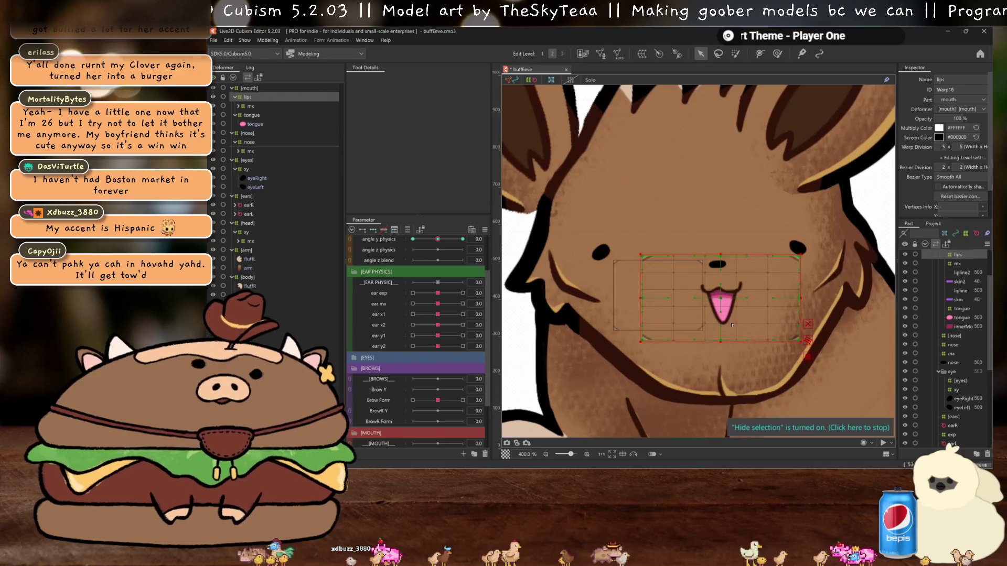
click(720, 298)
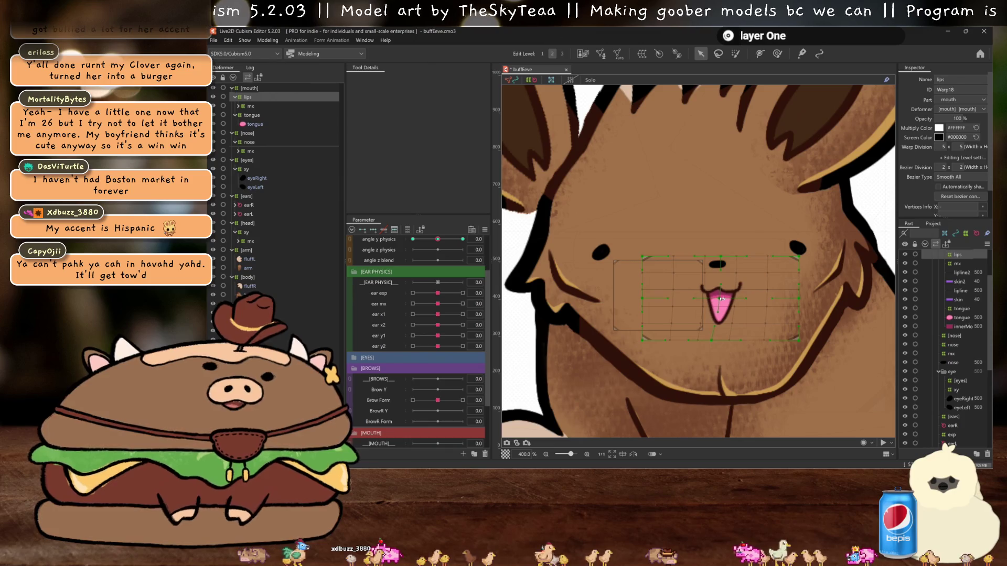
key(h)
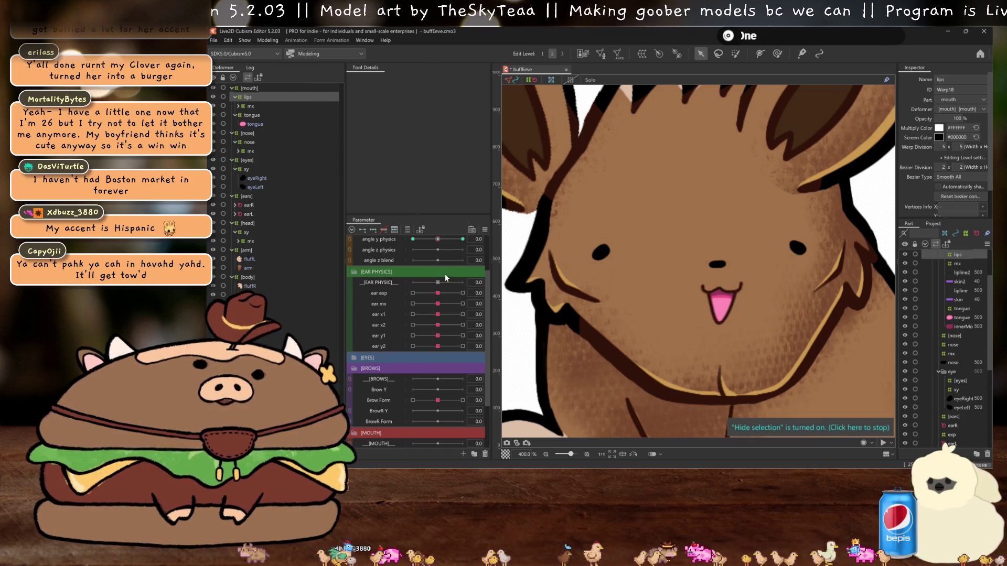
scroll(440, 281, up, 2)
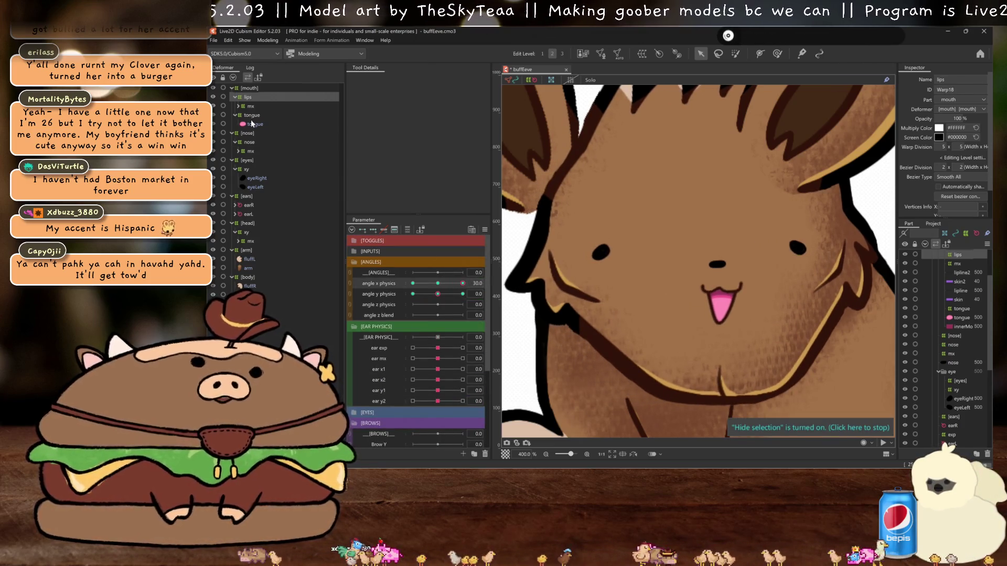
- Skew the tongue's top edge left with a Perspective temporary deform and commit it
click(252, 117)
key(t)
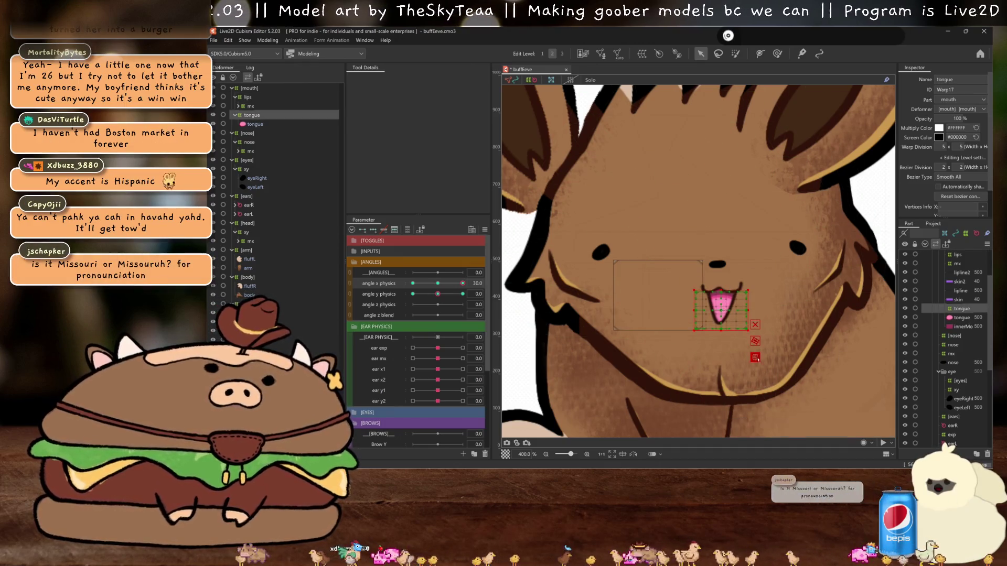
click(419, 79)
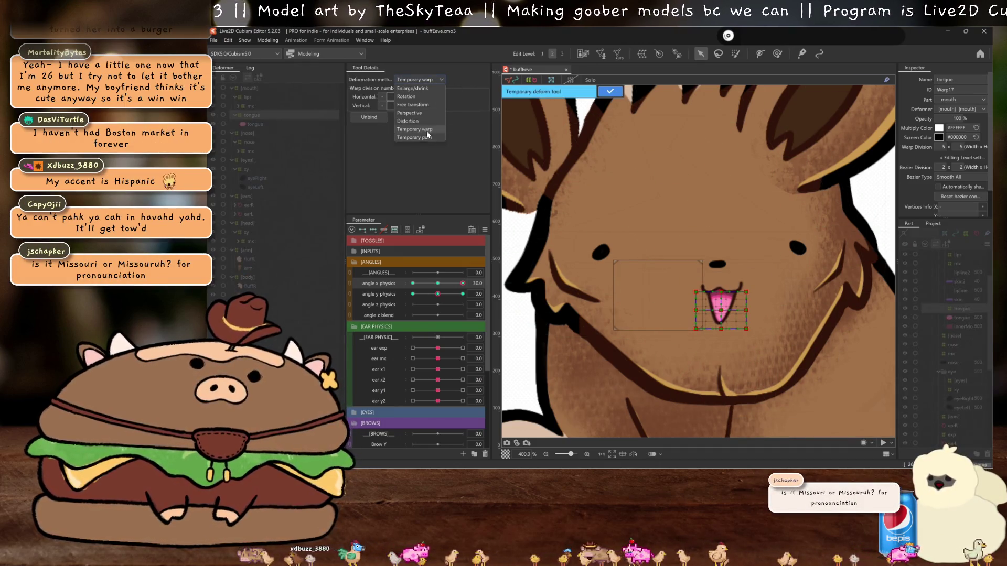
click(419, 113)
drag(722, 291, 709, 293)
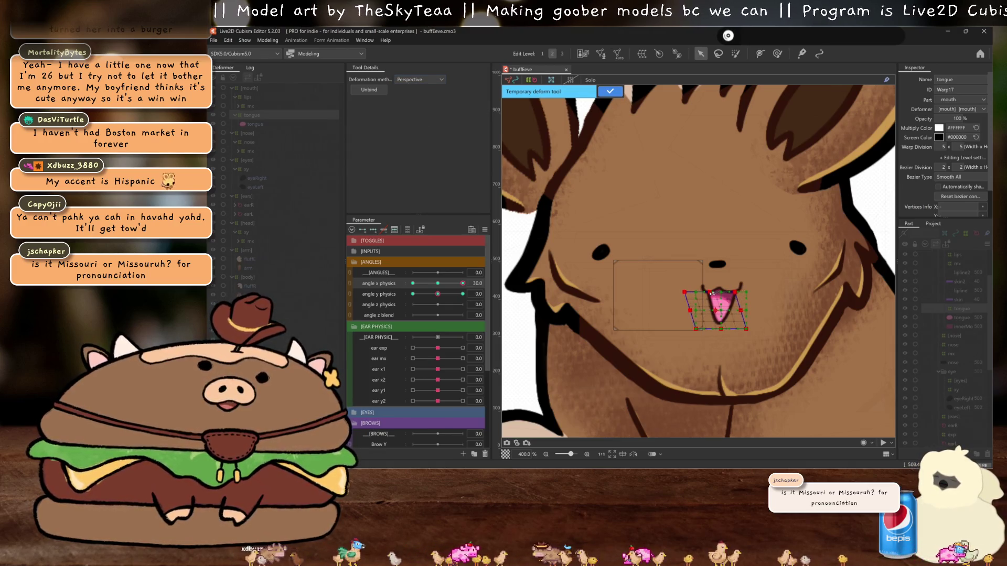
key(ctrl+h)
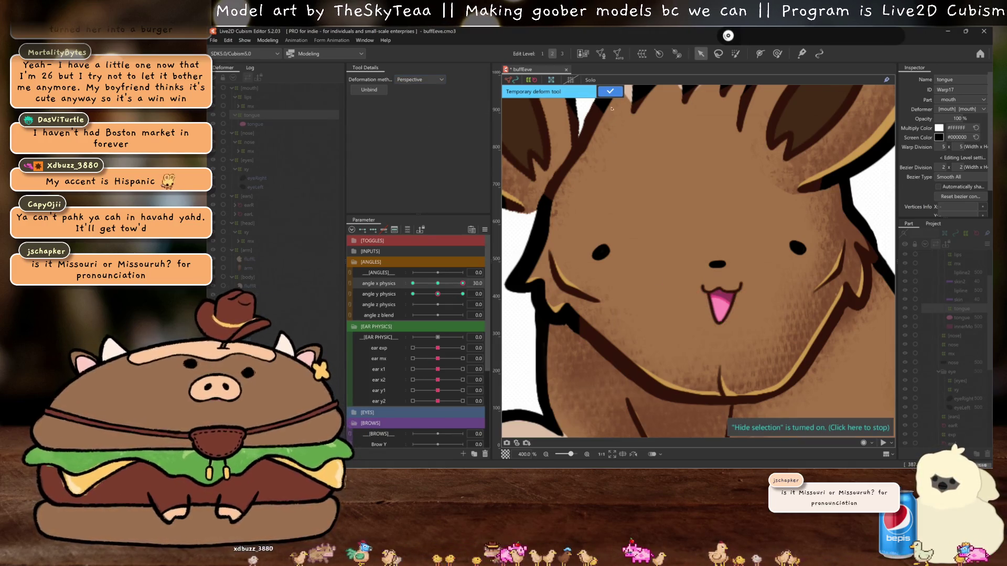
right_click(607, 94)
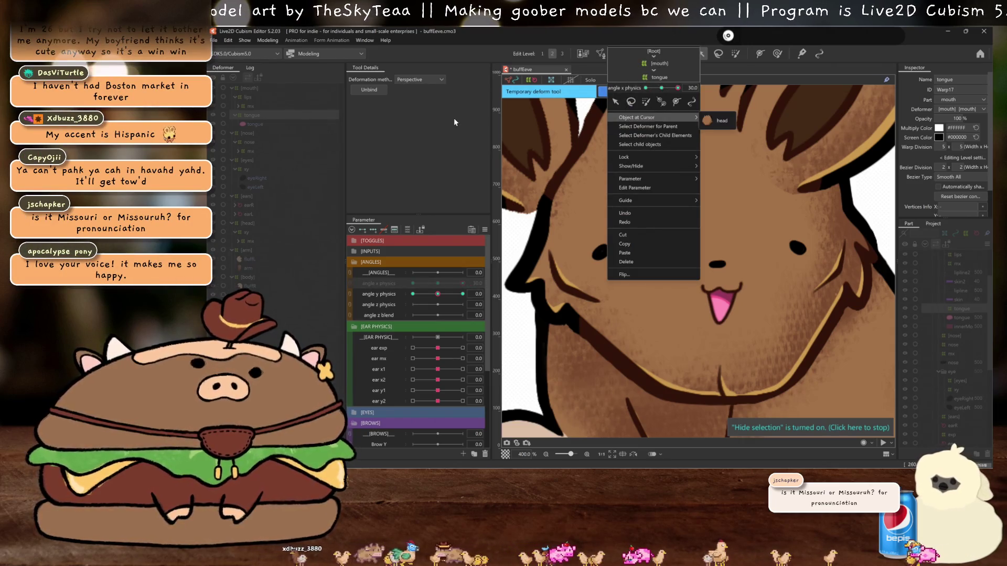
click(628, 66)
click(610, 92)
drag(473, 273, 475, 274)
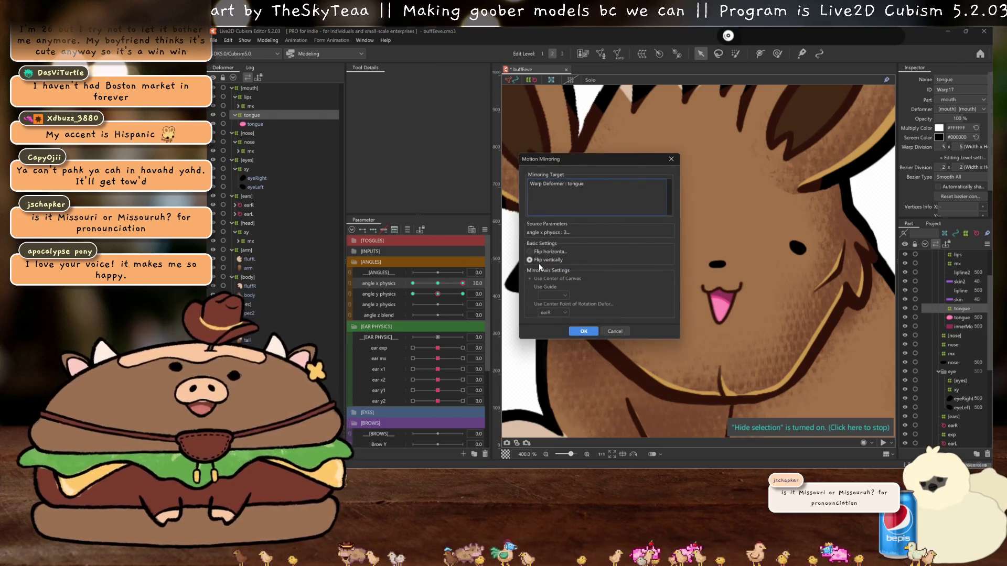
- Flip the tongue's angle X pose horizontally onto −30, check it, and save the model
click(548, 253)
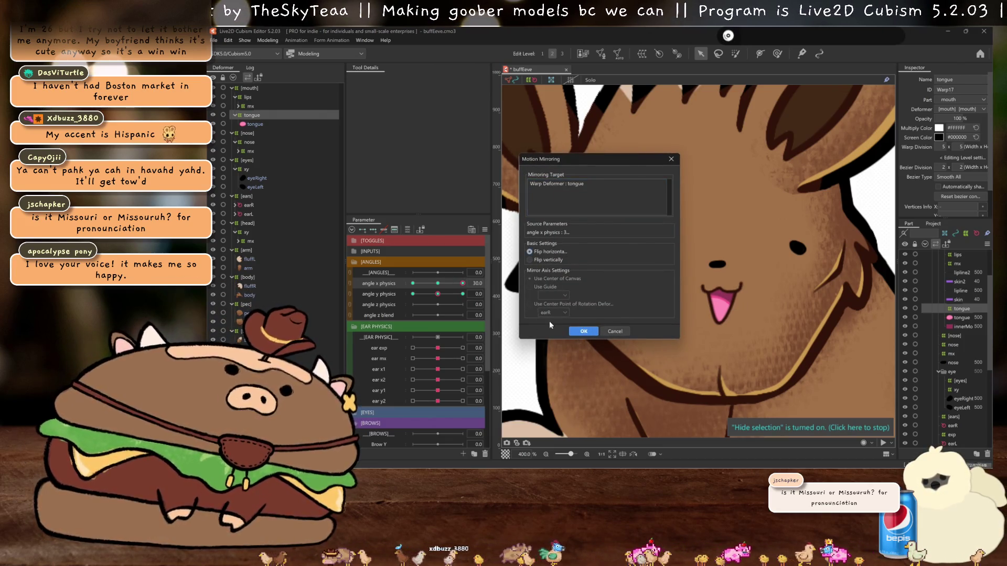
click(584, 331)
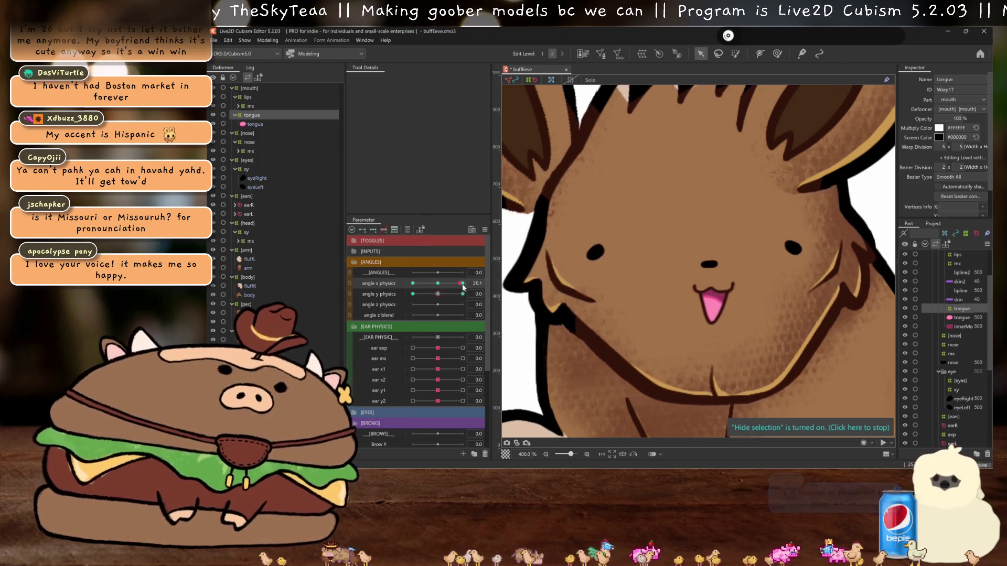
drag(463, 283, 438, 284)
key(ctrl+s)
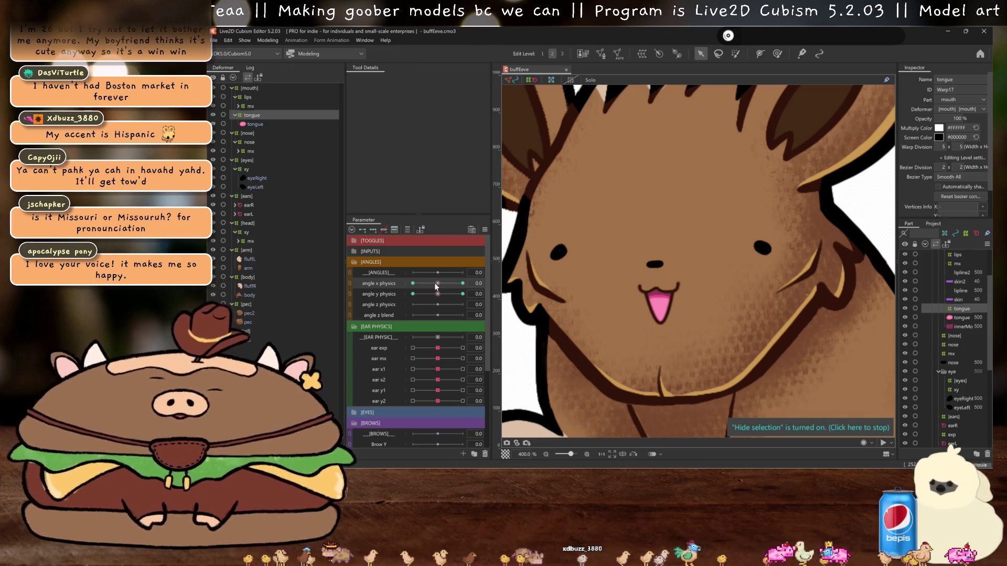
ctrl+click(250, 97)
ctrl+click(251, 143)
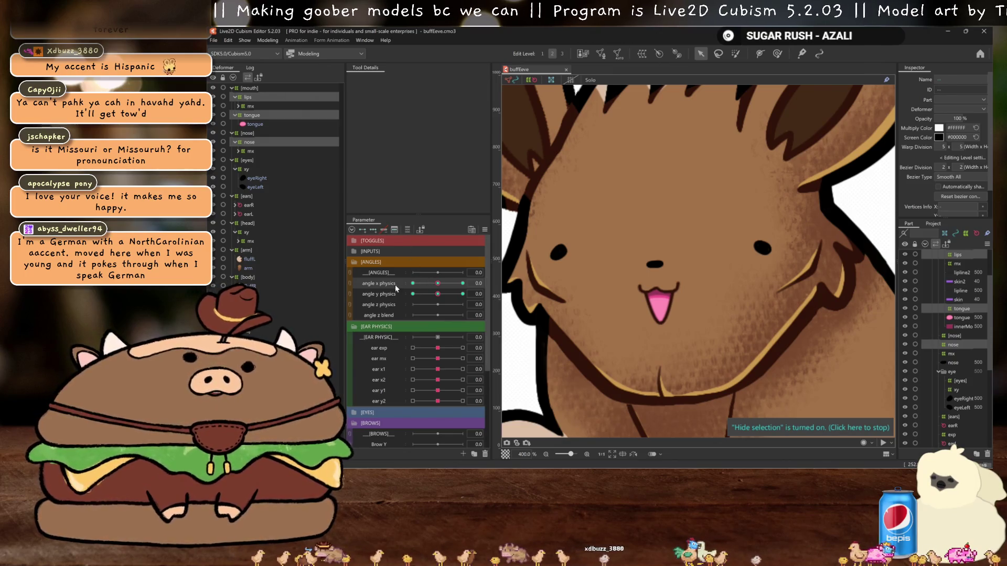
- At angle X 30, pull the nose warp's right side inward to narrow the nose
click(253, 141)
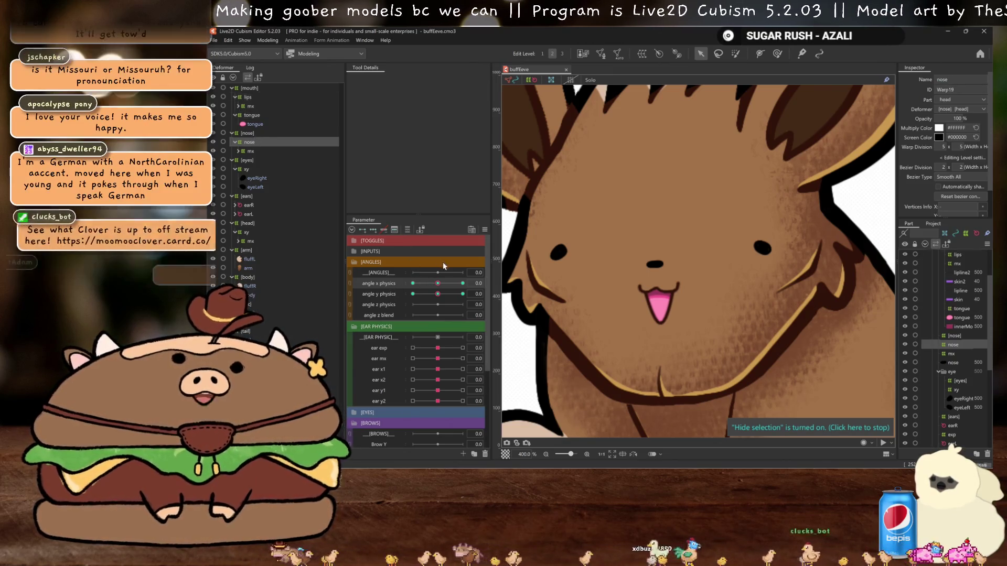
click(463, 284)
click(733, 263)
scroll(729, 264, up, 2)
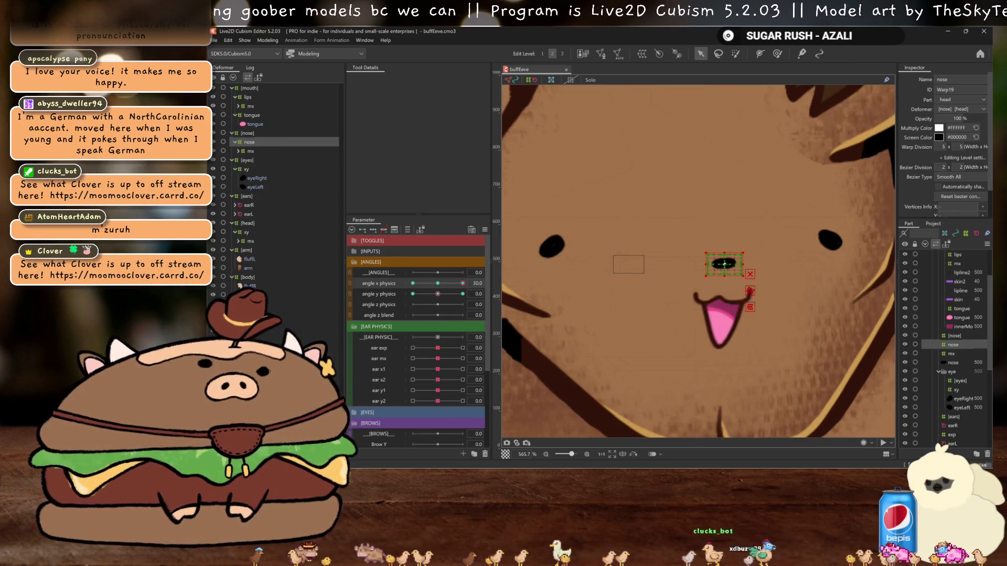
key(ctrl+h)
click(438, 283)
click(463, 284)
scroll(708, 239, up, 4)
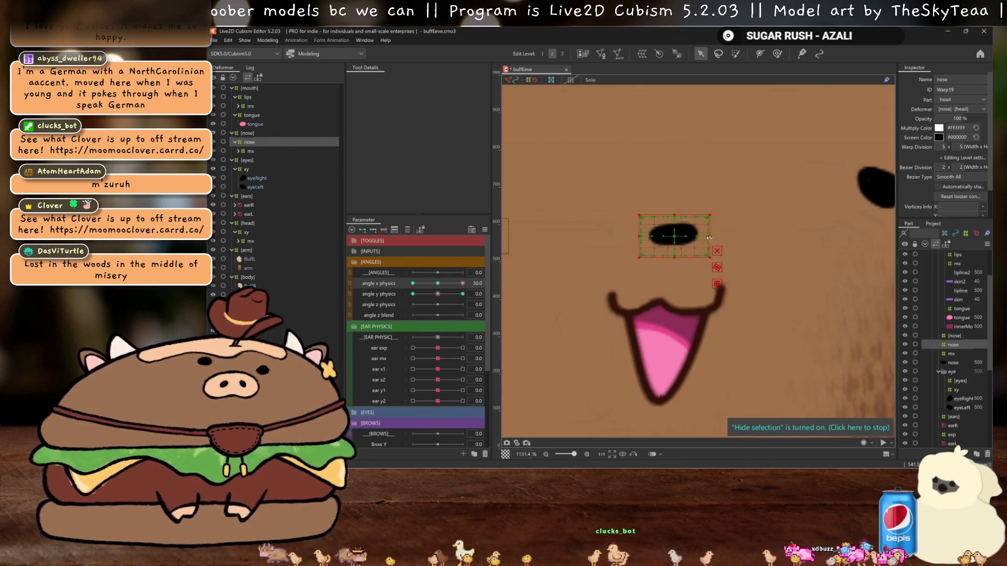
drag(710, 237, 706, 235)
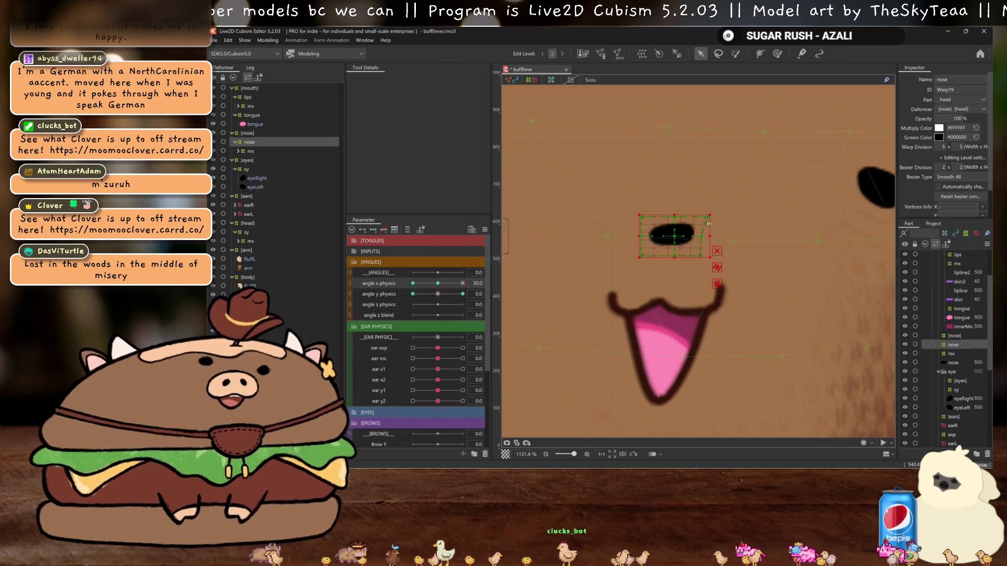
scroll(716, 267, down, 3)
key(ctrl+h)
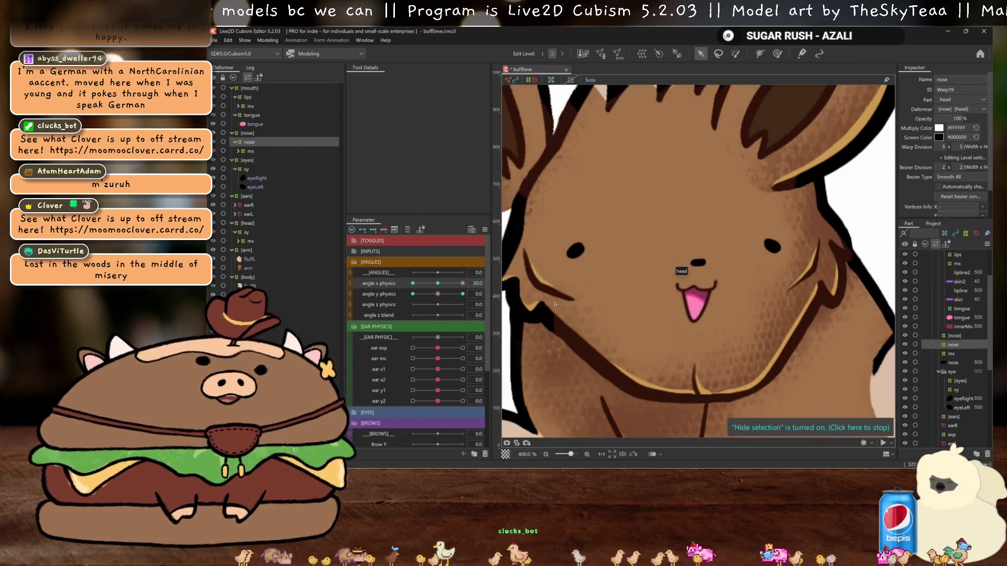
- Mirror the nose's angle X 30 pose to the opposite side and reset angle X to 0
click(699, 265)
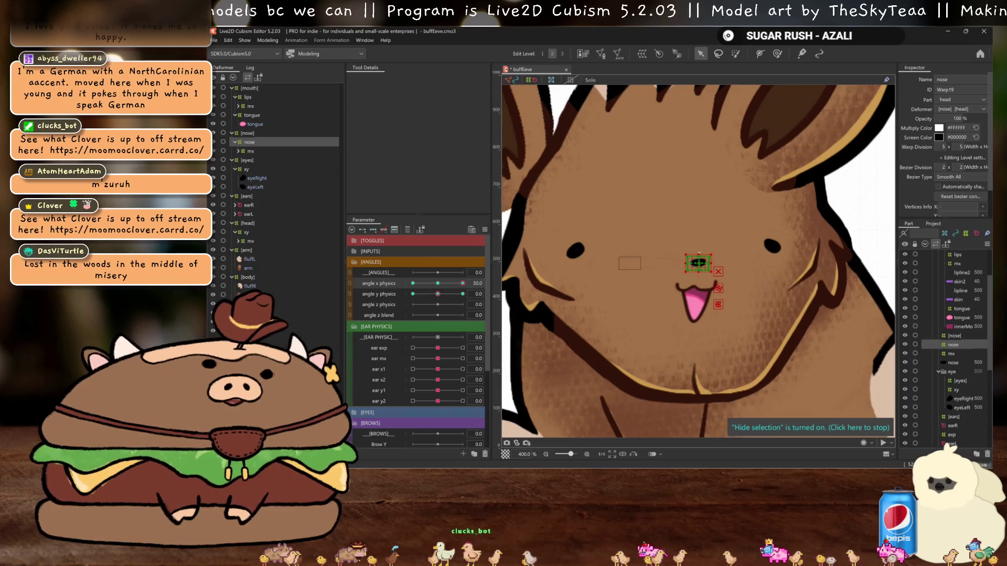
scroll(699, 264, up, 1)
drag(462, 284, 442, 283)
click(462, 283)
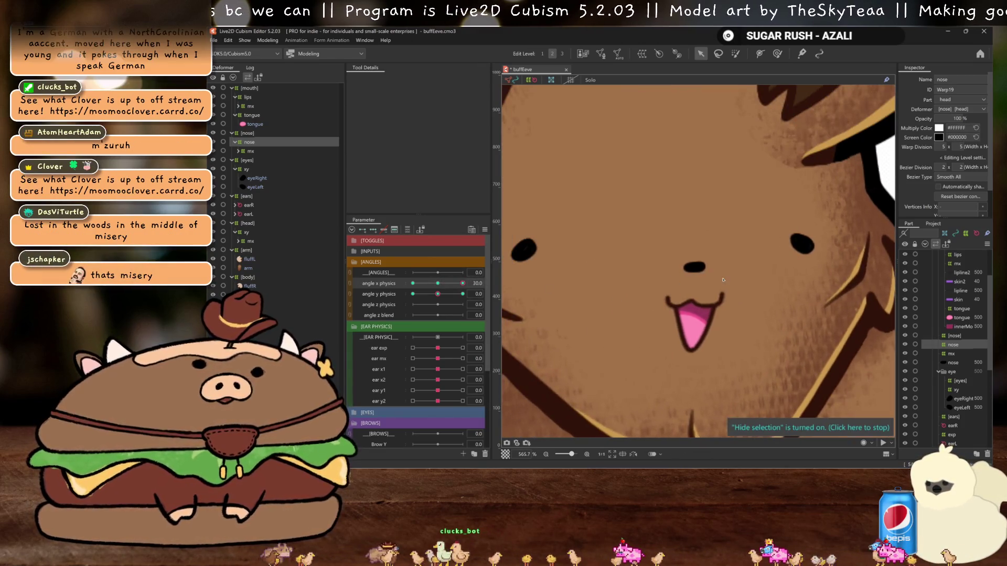
key(ctrl+m)
click(583, 329)
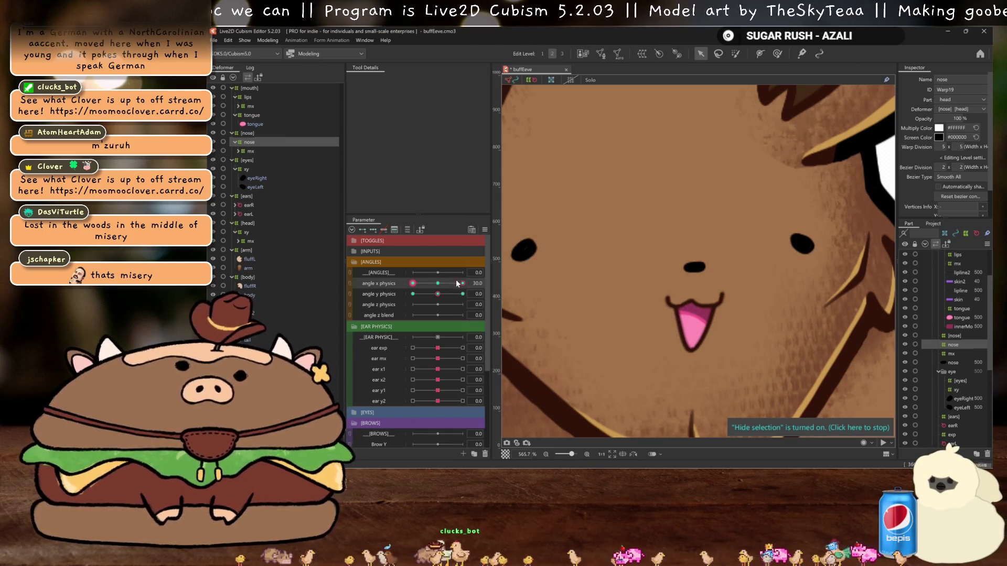
click(444, 284)
ctrl+click(247, 97)
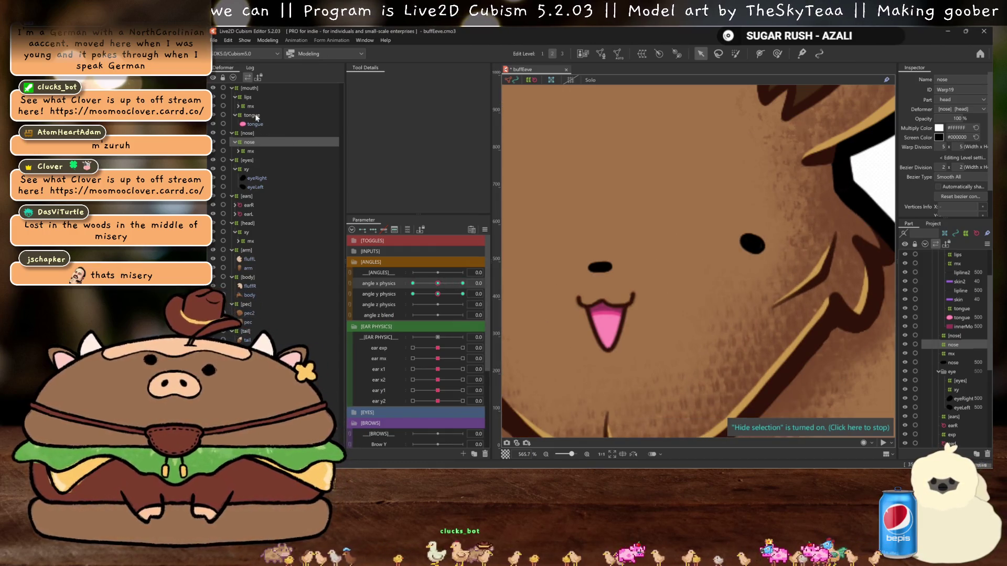
ctrl+click(253, 116)
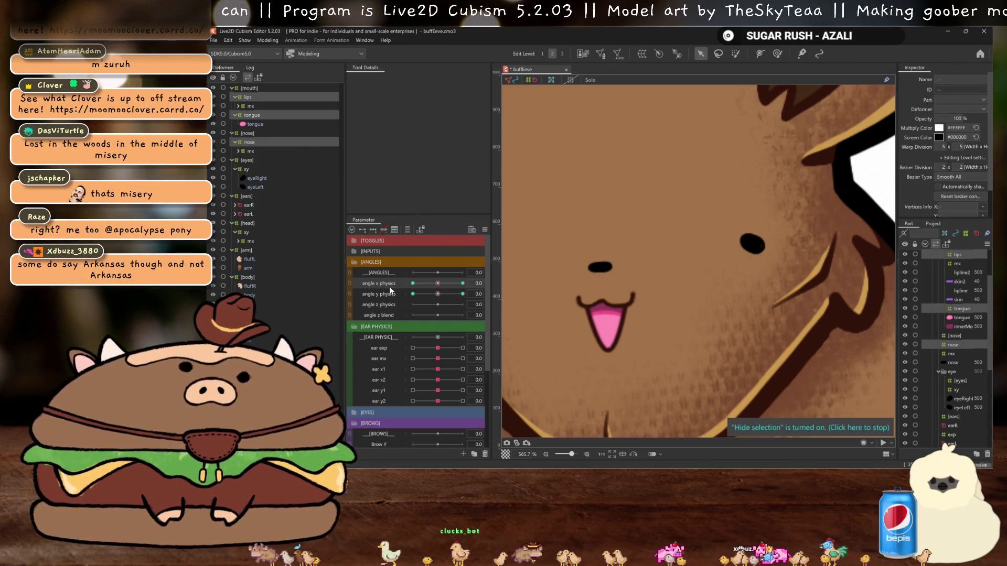
- Synthesize corner poses for the mouth, tongue and nose warps, then preview the head at 30
click(485, 230)
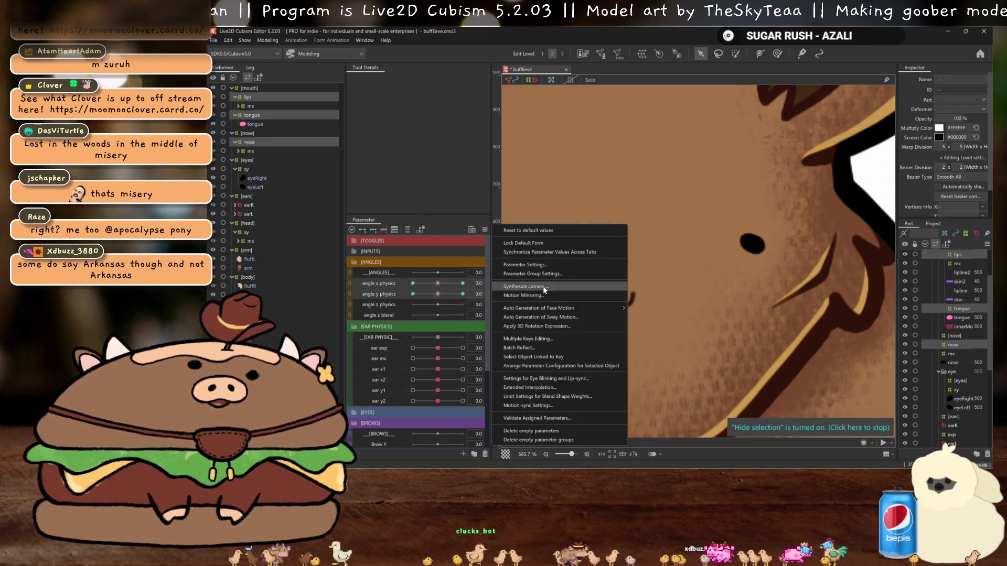
click(543, 286)
click(580, 329)
scroll(622, 323, down, 2)
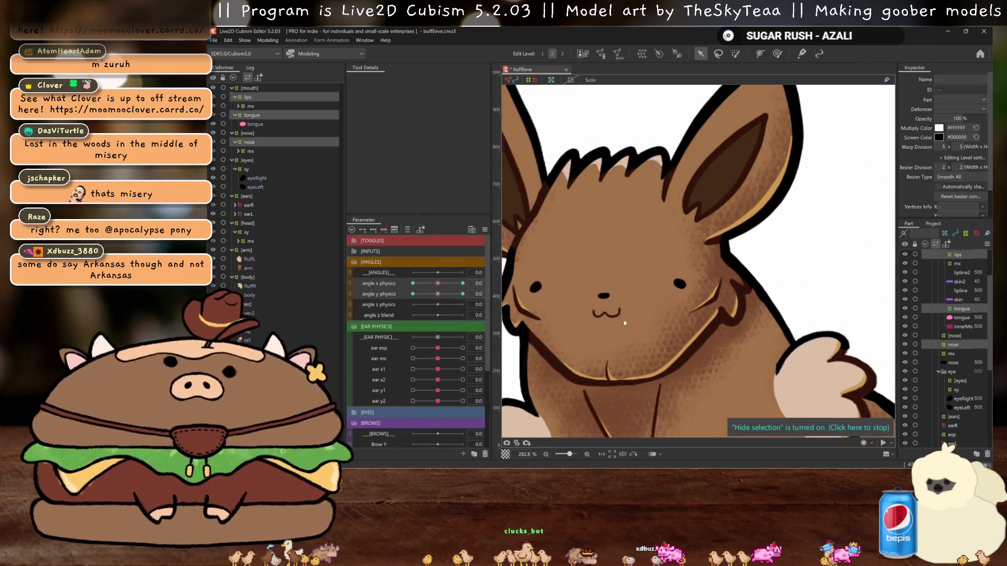
drag(622, 323, 654, 319)
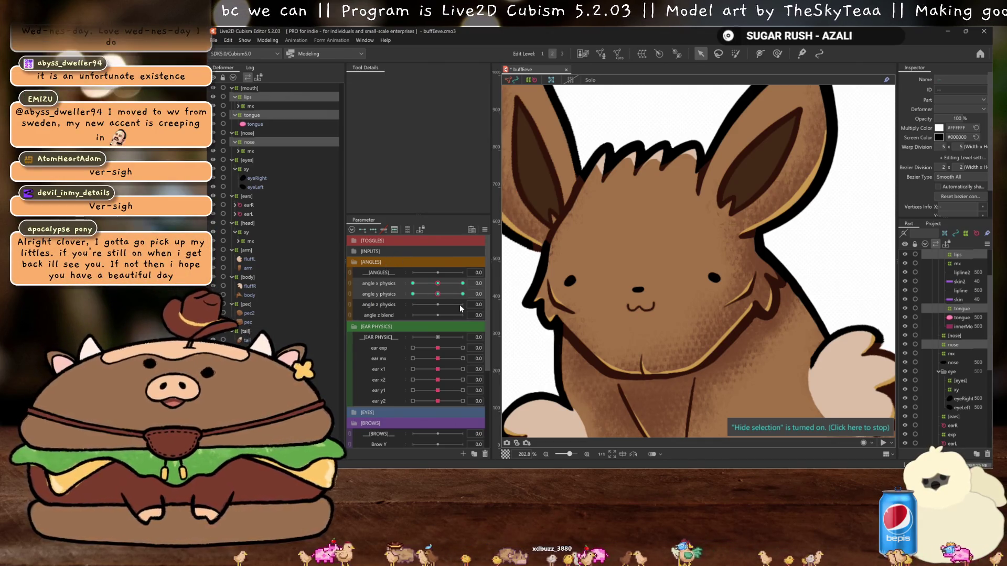
drag(438, 286, 462, 286)
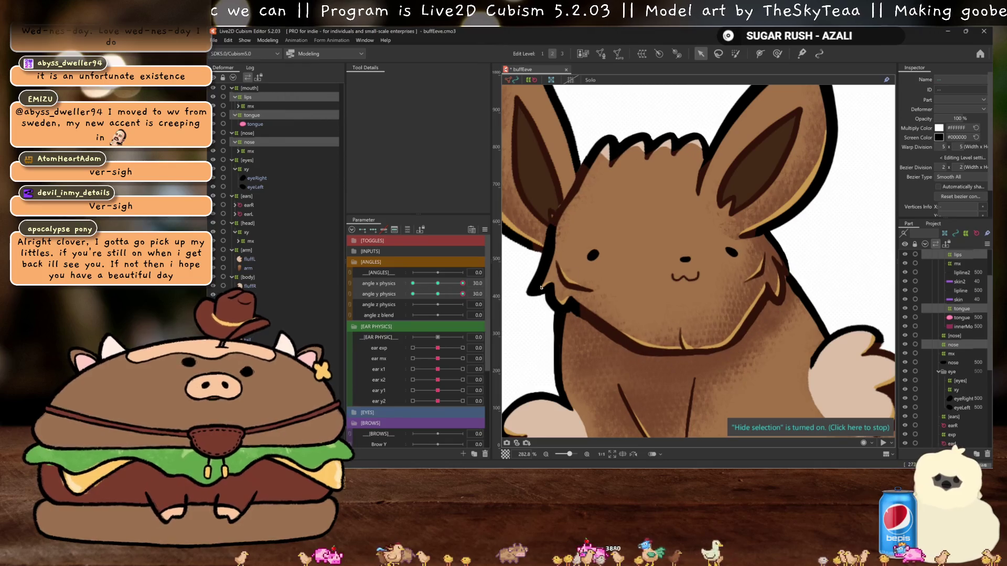
- Apply a Perspective temporary deform and shift the top of the mouth area left
key(q)
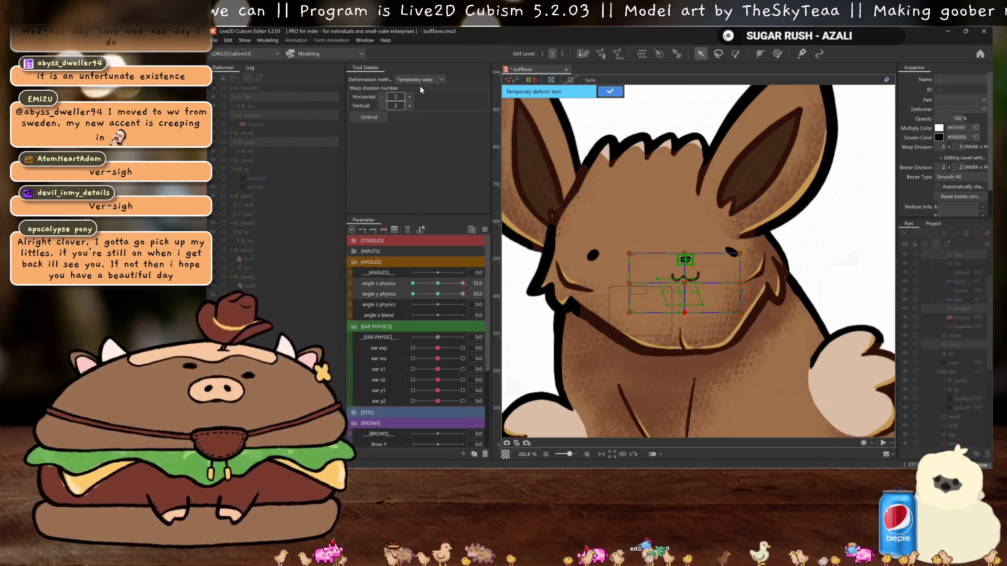
click(422, 79)
click(421, 111)
drag(685, 254, 677, 255)
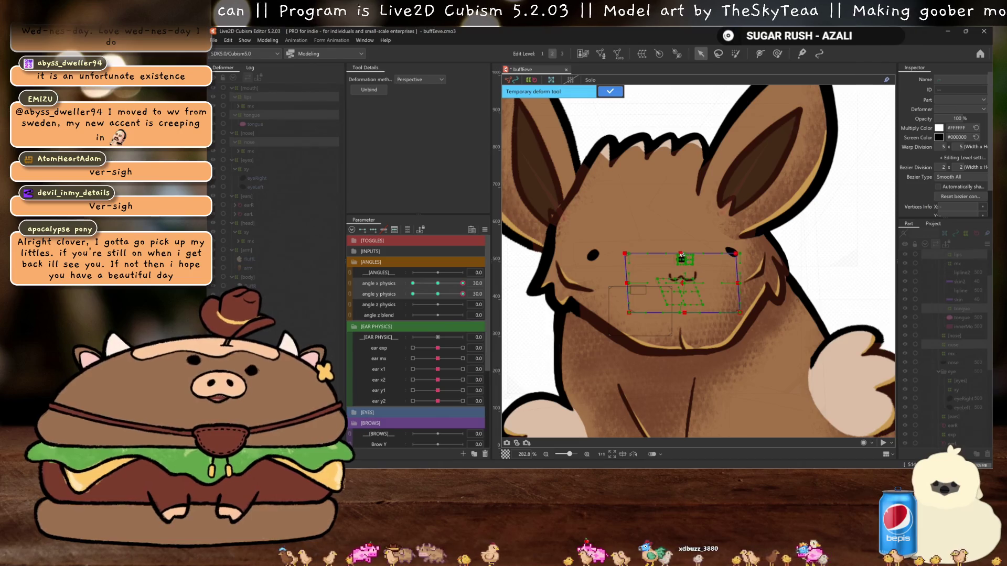
- Compare against angle Y near 0, preview the mouth without outlines, and finish the deform
mouse_move(463, 294)
mouse_down()
mouse_move(440, 295)
mouse_move(463, 293)
mouse_up()
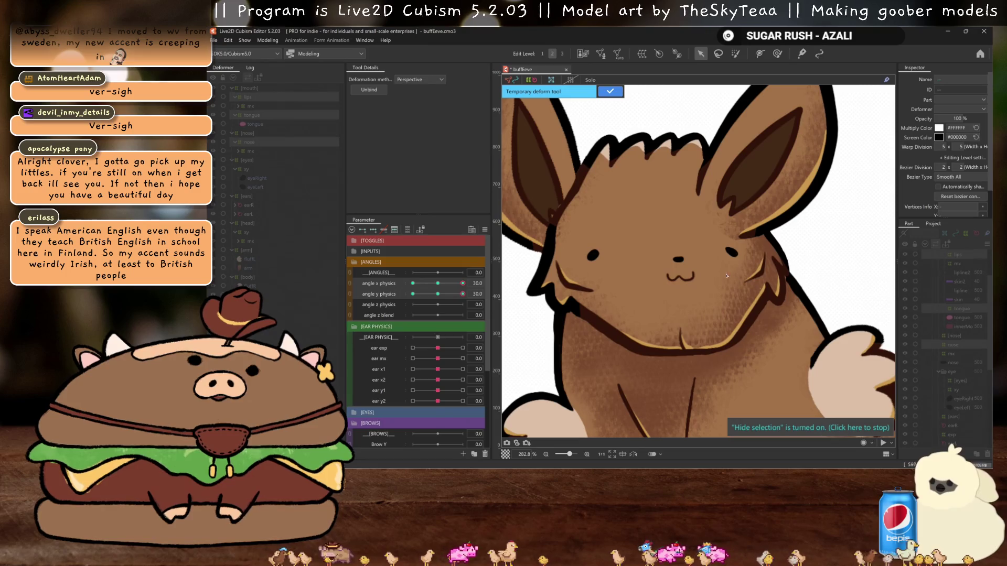
mouse_move(463, 294)
mouse_down()
mouse_move(440, 296)
mouse_move(462, 294)
mouse_up()
click(689, 306)
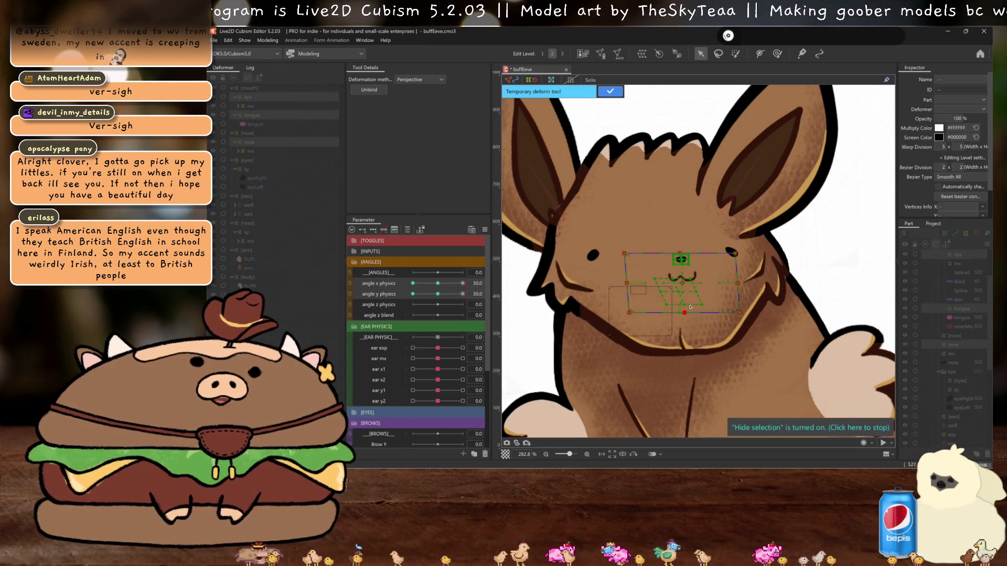
key(ctrl+h)
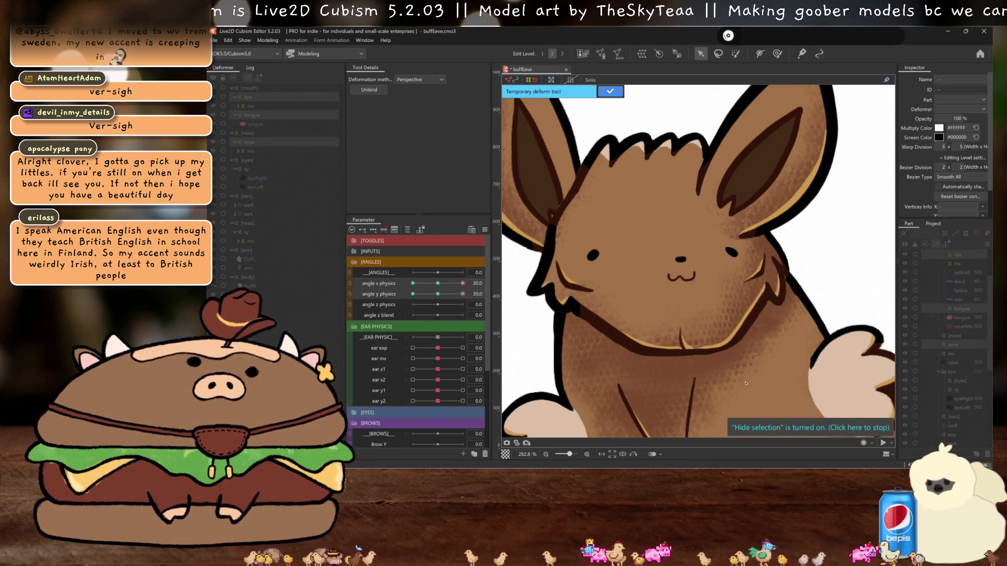
key(Return)
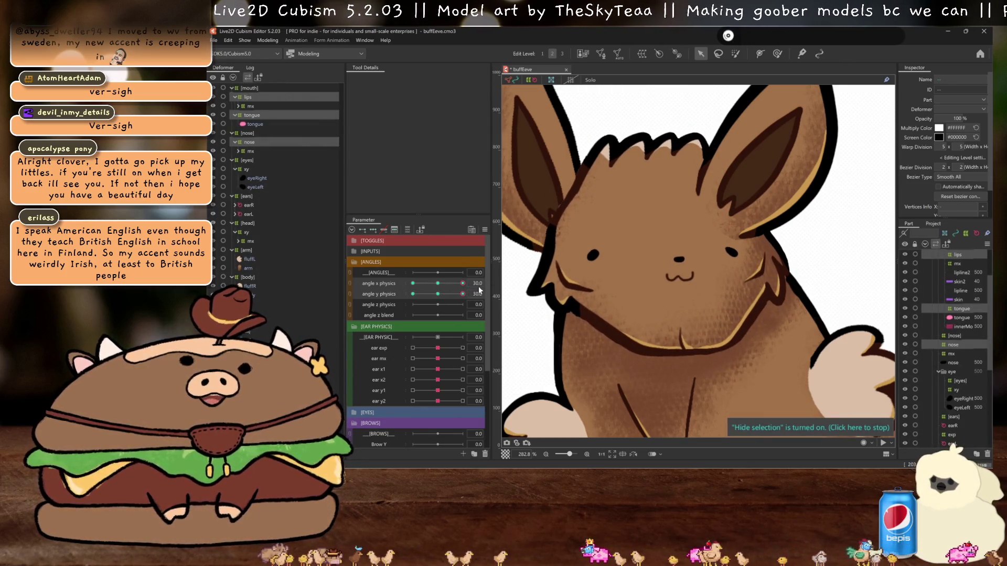
double_click(388, 284)
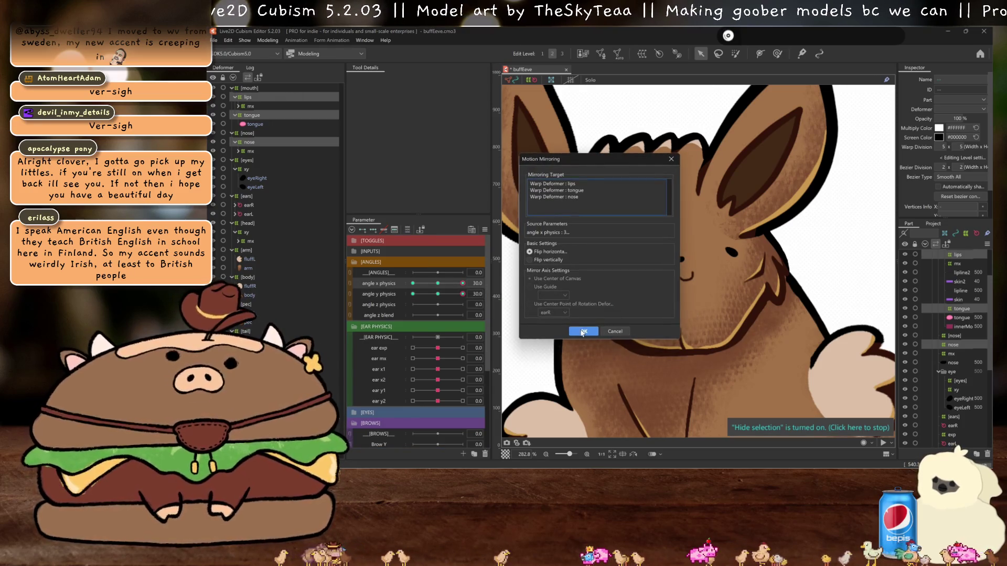
- Confirm Motion Mirroring and set angle X and angle Y physics to -30
click(582, 334)
click(412, 283)
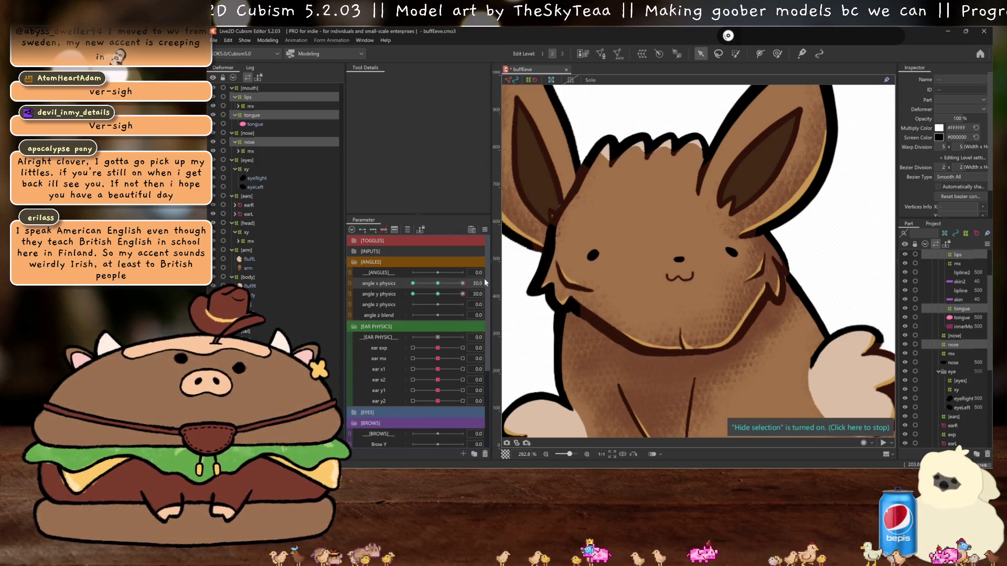
click(413, 295)
- Skew the top and bottom of the mouth and nose left with a Perspective temporary deform
drag(682, 387, 539, 234)
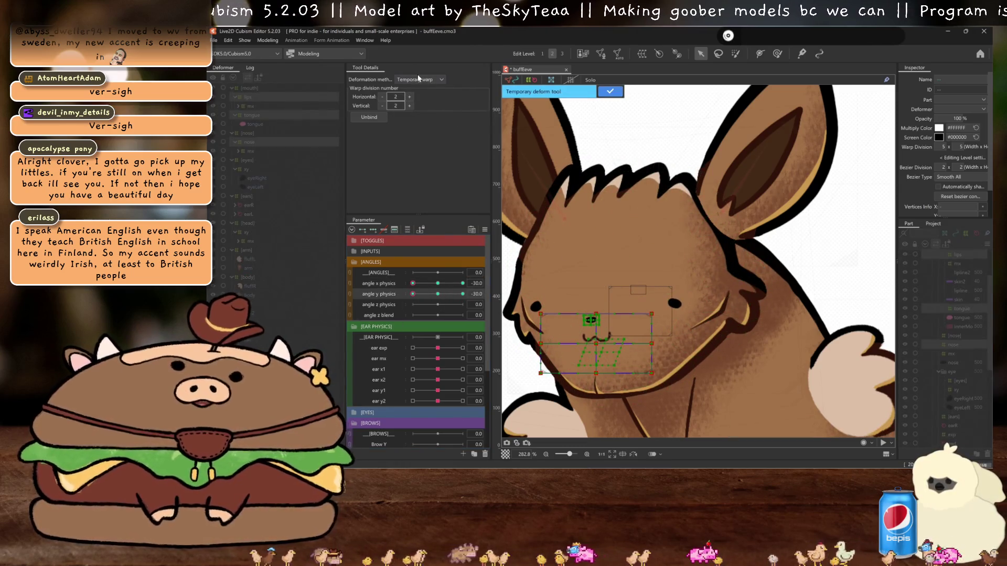
click(419, 79)
click(419, 114)
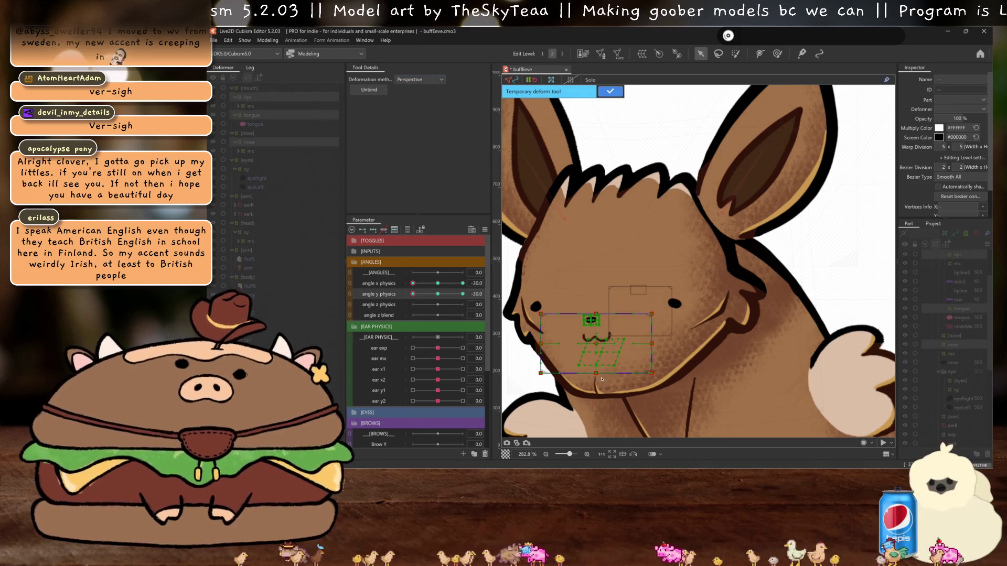
drag(598, 374, 592, 373)
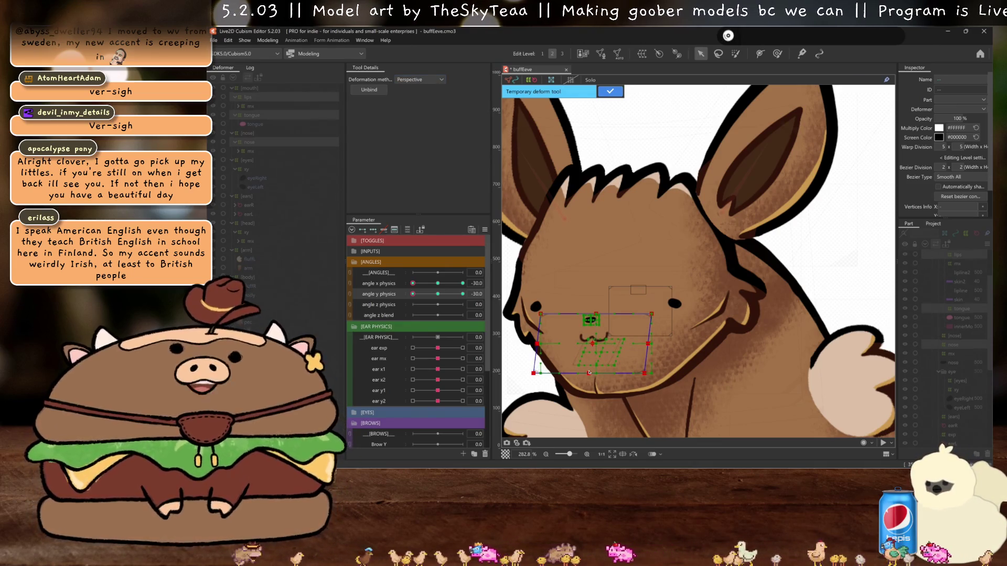
drag(596, 315, 591, 316)
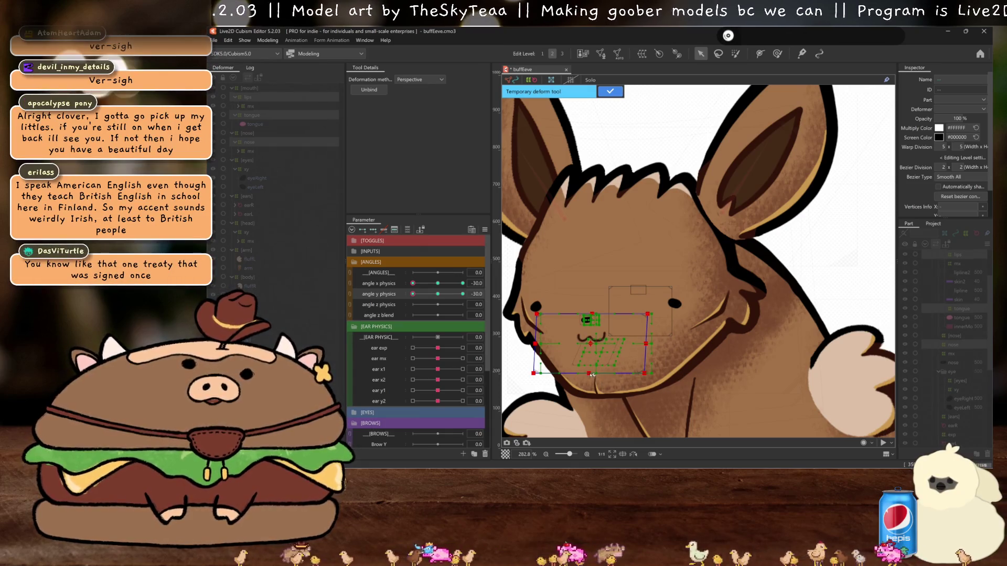
key(ctrl+h)
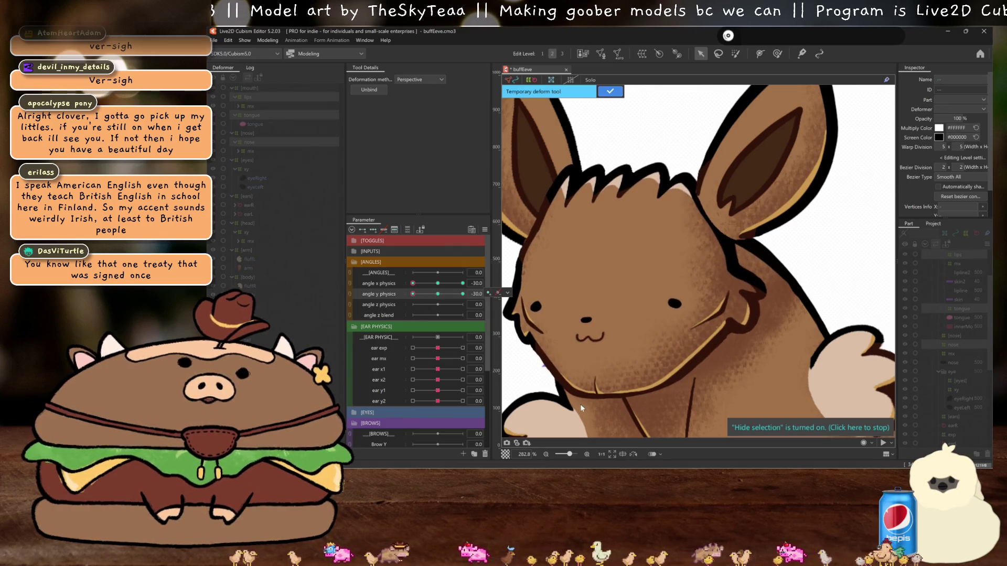
key(ctrl+h)
key(ctrl+z)
key(ctrl+h)
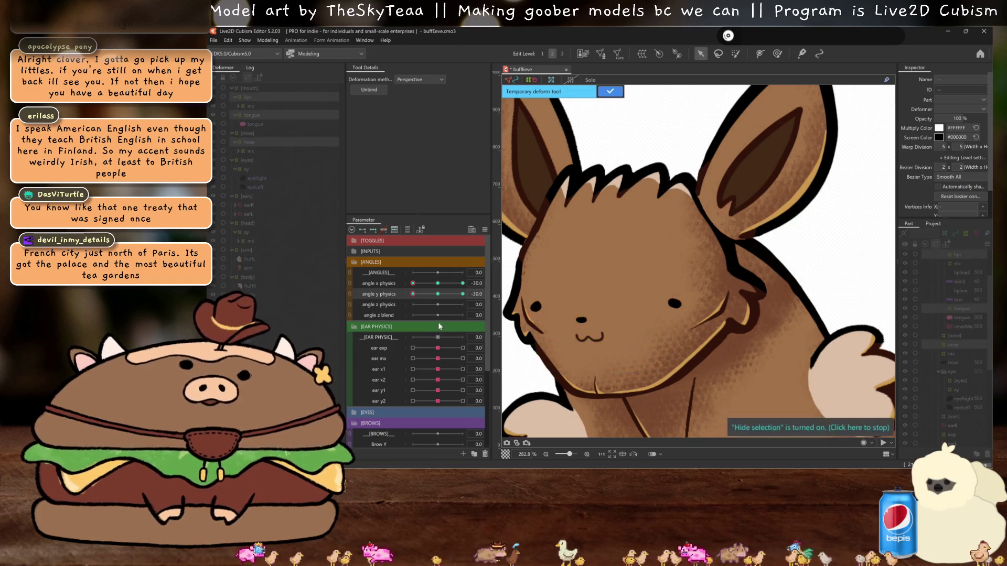
mouse_move(412, 293)
mouse_down()
mouse_move(431, 295)
mouse_move(401, 301)
mouse_up()
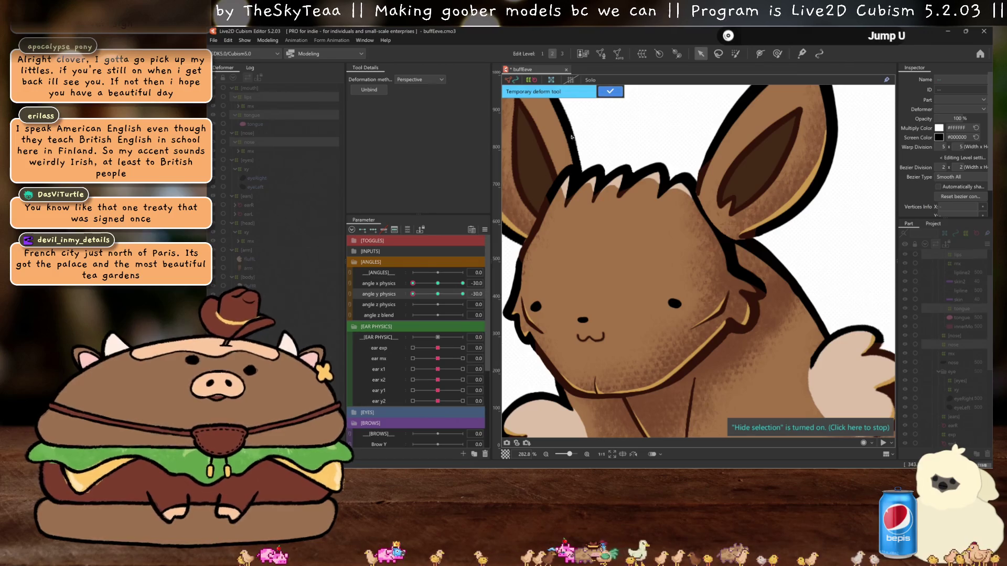
- Confirm the deform, mirror the mouth and nose motion, and reset the angles to 0
click(609, 92)
click(379, 283)
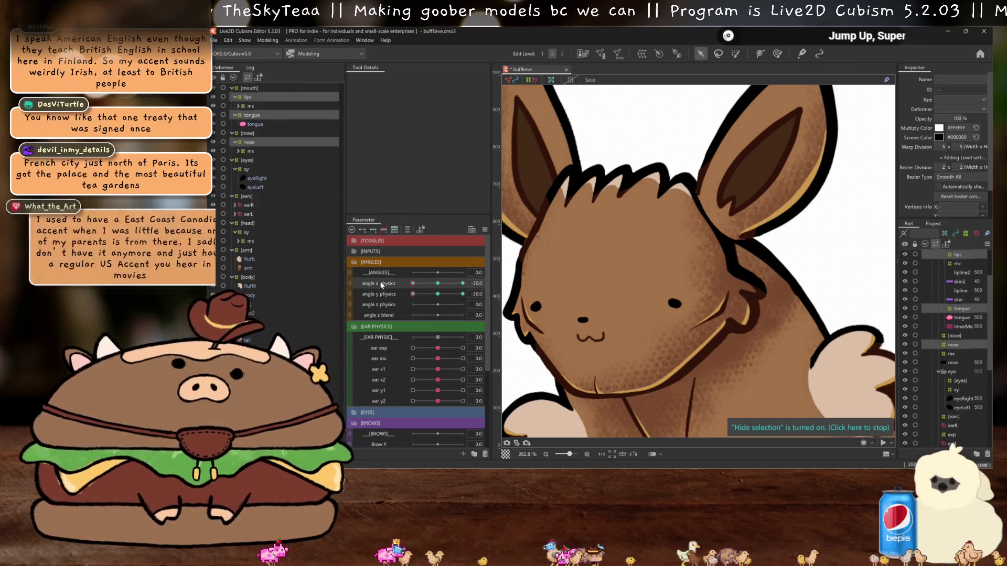
click(584, 331)
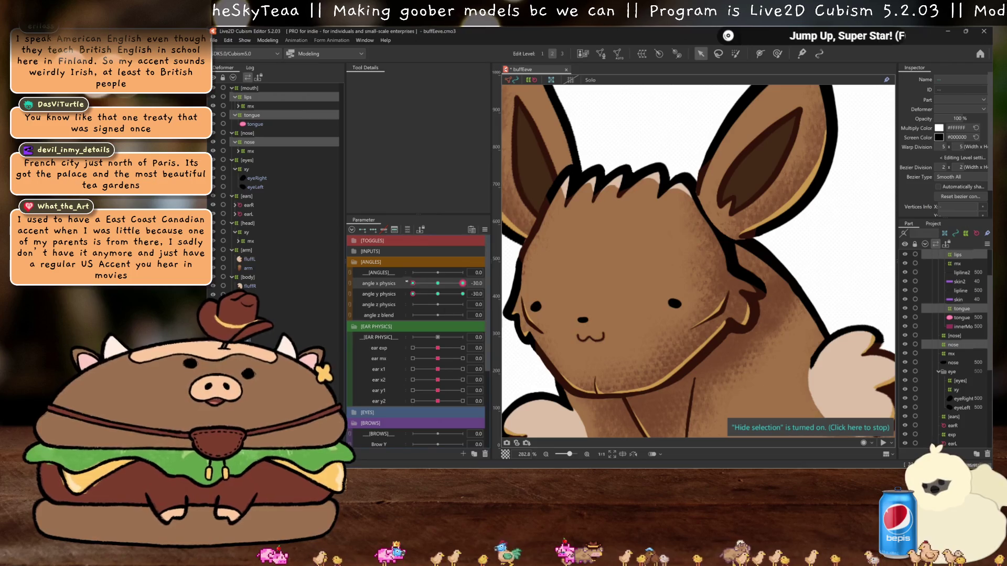
key(ctrl+z)
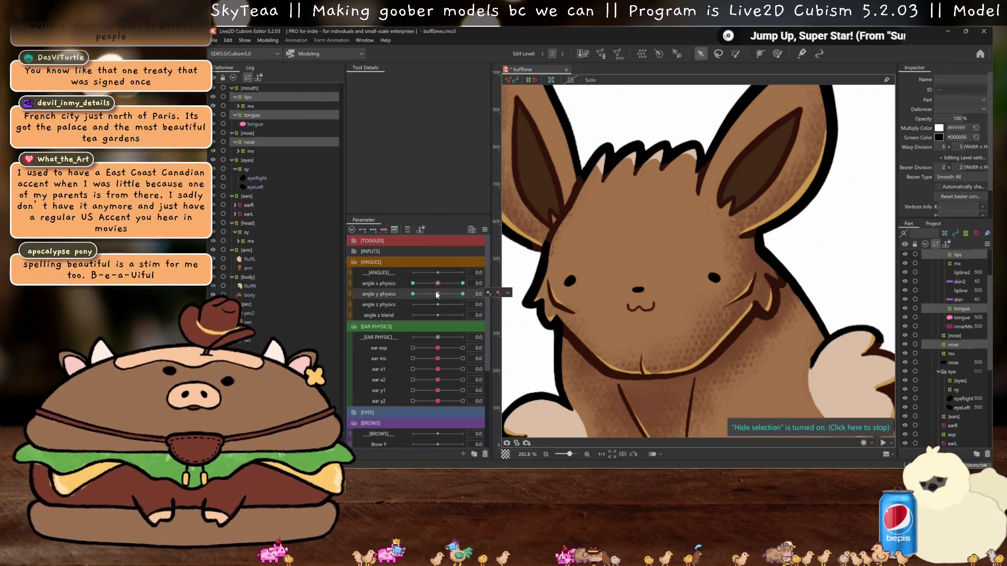
- Review Modeling > Physics Settings, close it, and collapse the mouth deformer group
click(267, 41)
click(303, 224)
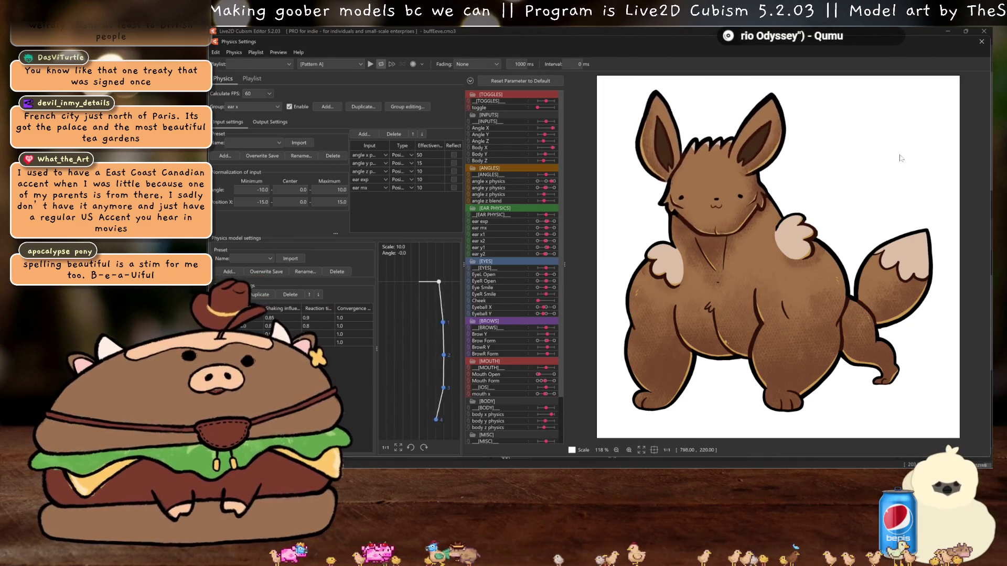
click(982, 41)
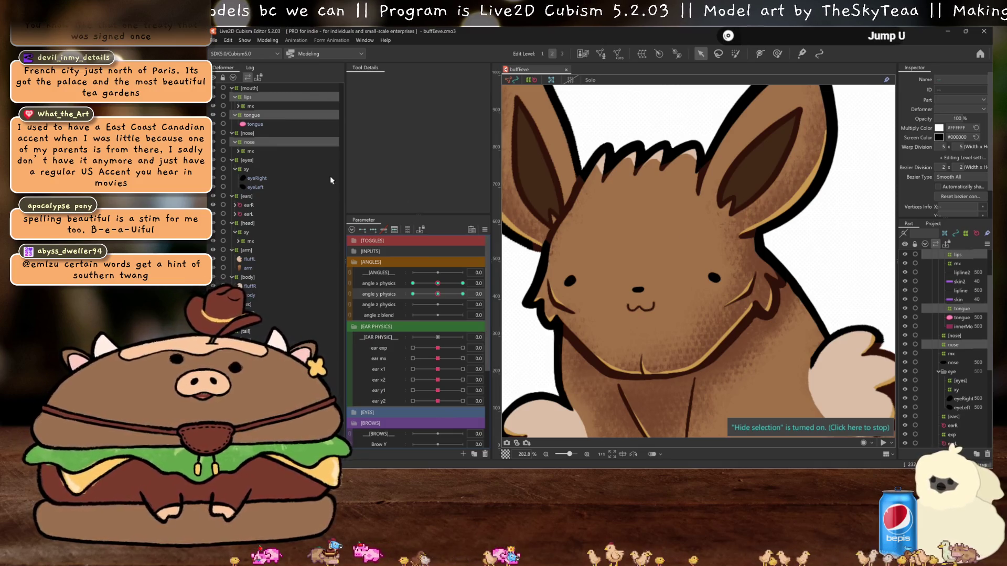
click(232, 88)
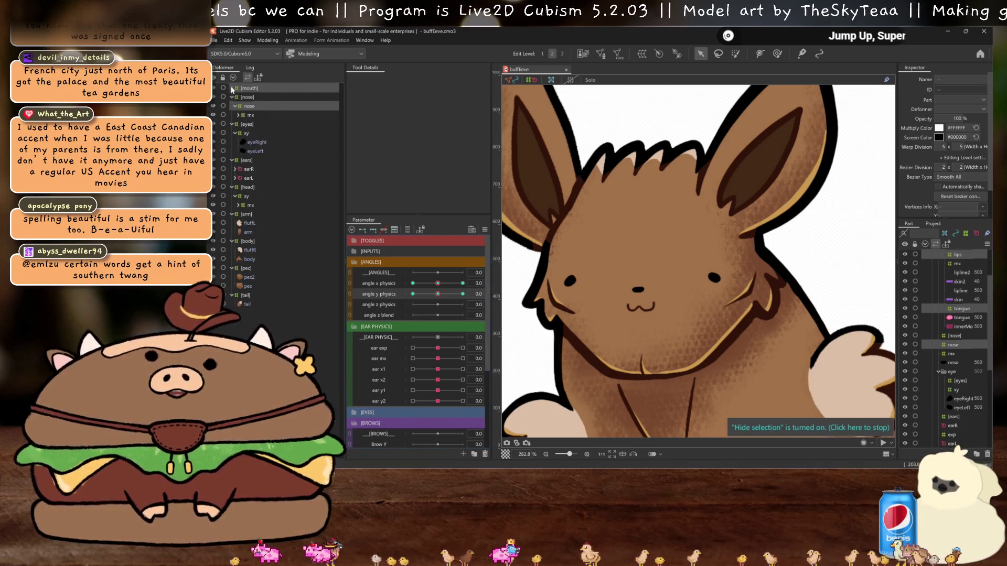
- At angle X 30, shift the earR and earL deformers right with the head
click(235, 98)
click(235, 106)
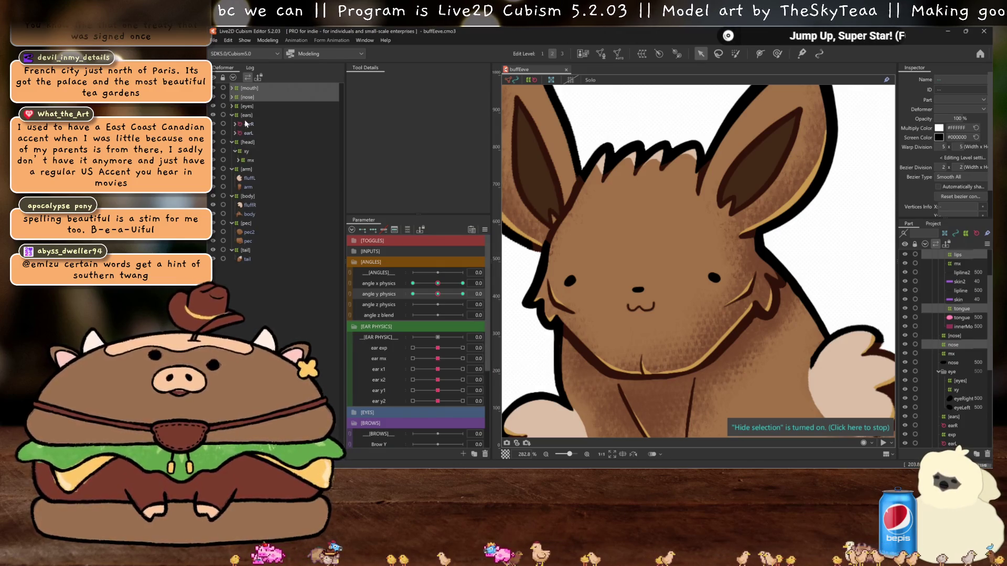
click(249, 123)
ctrl+click(248, 134)
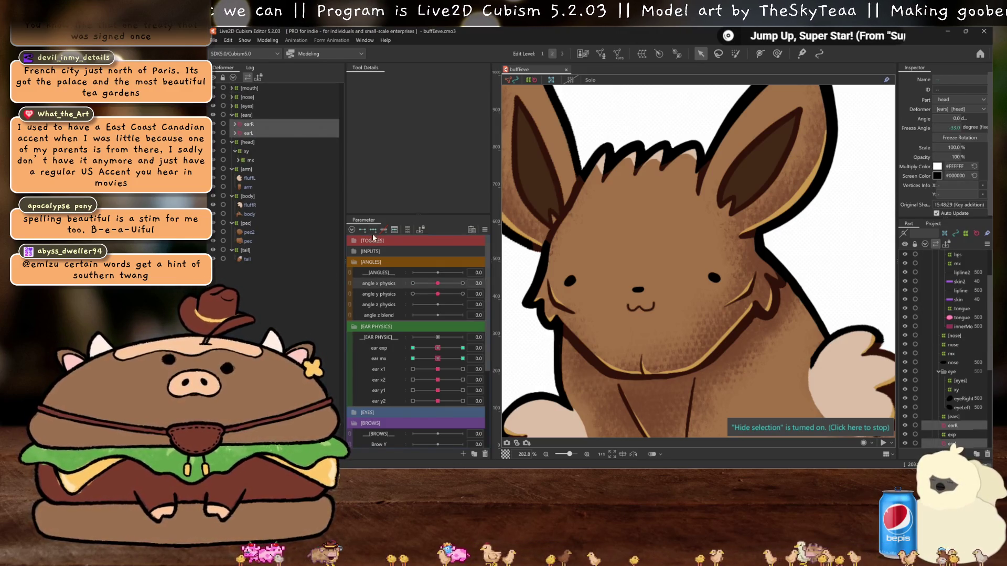
click(463, 283)
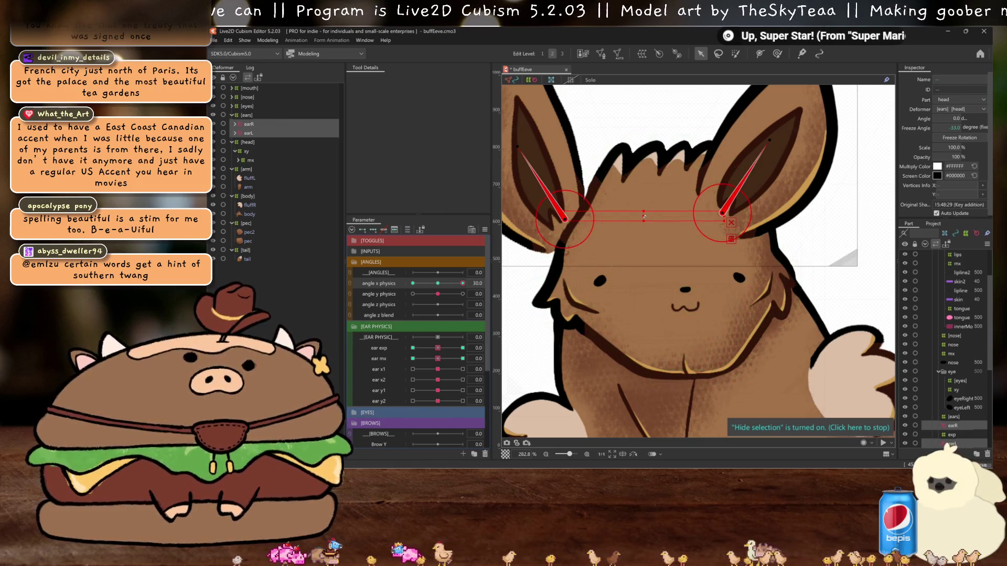
drag(651, 216, 680, 215)
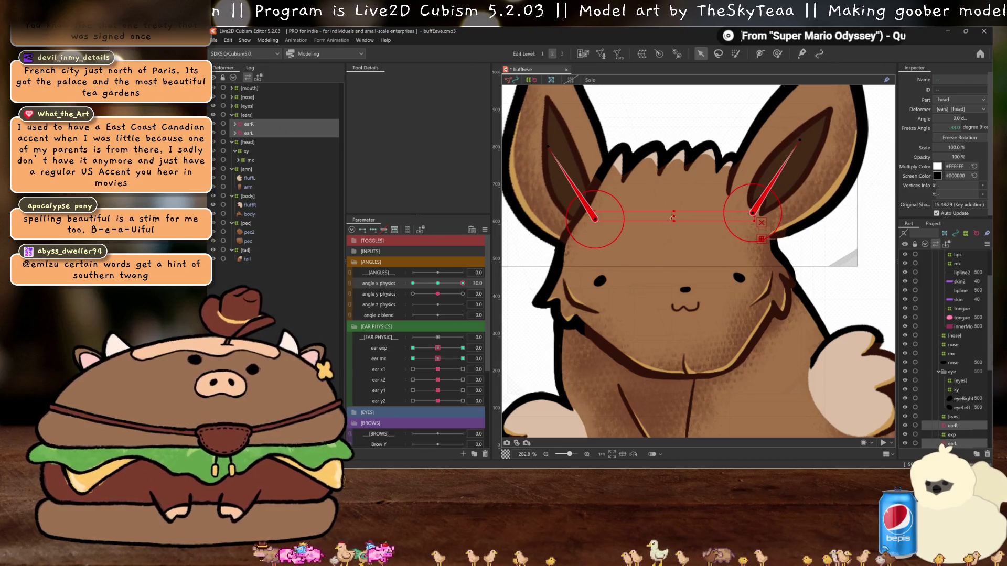
key(ctrl+h)
scroll(719, 258, down, 2)
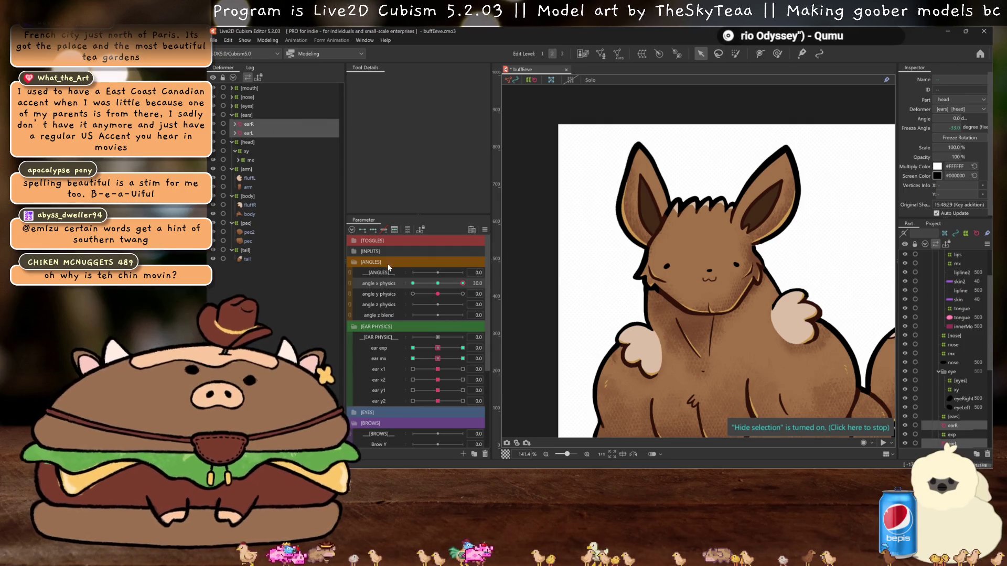
mouse_move(703, 237)
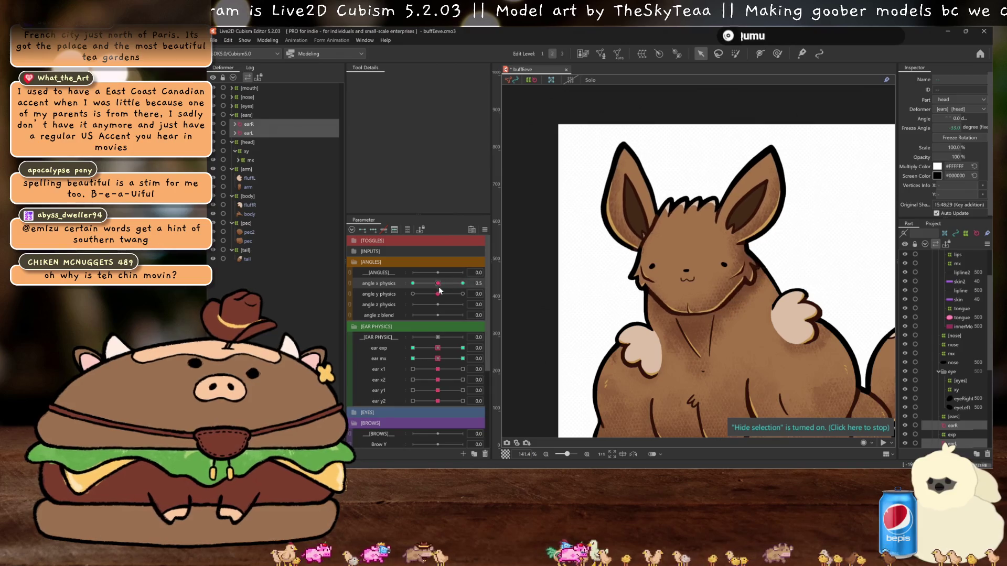
- At angle X -30, nudge the earR deformer slightly right and check the ear
click(248, 132)
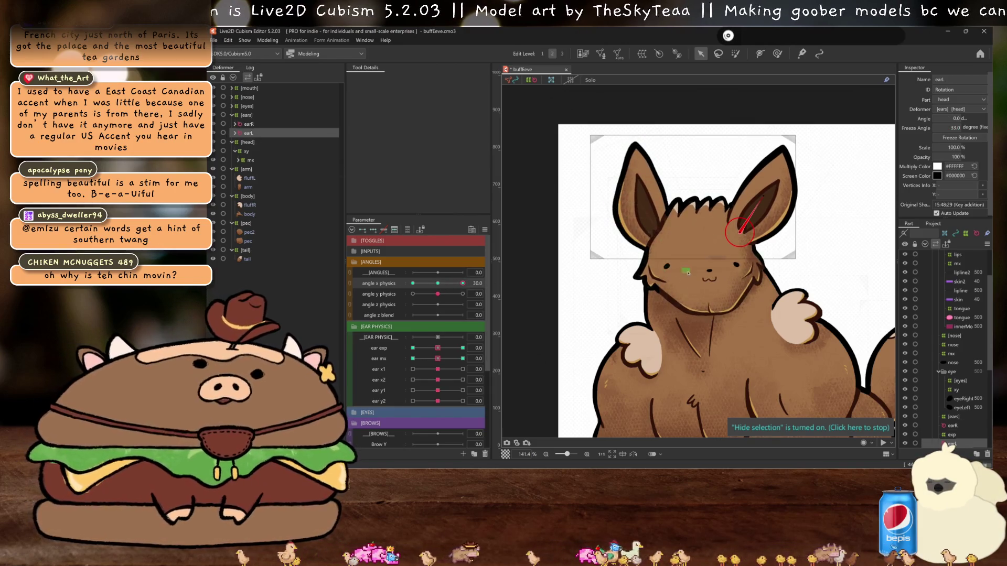
click(264, 124)
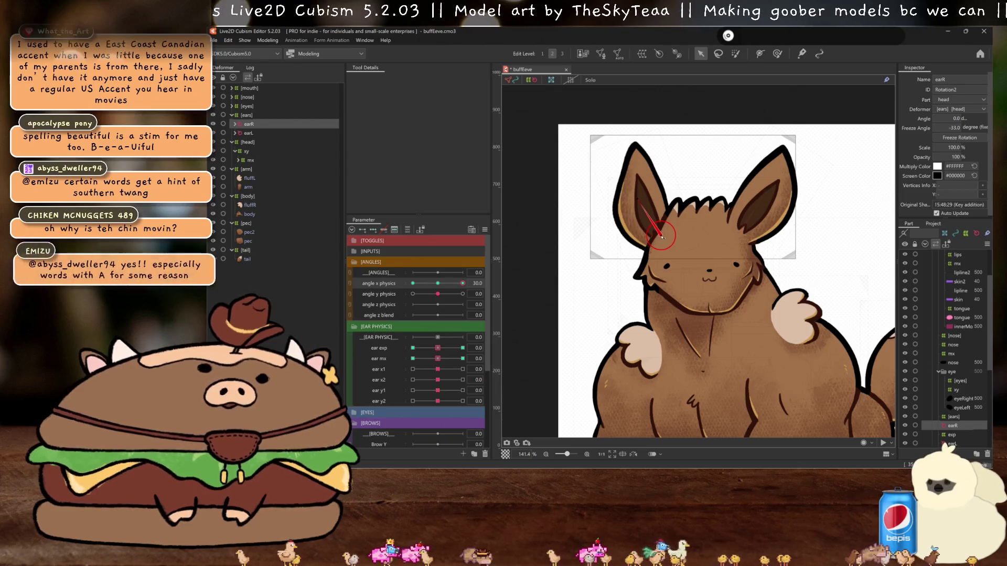
key(ctrl+h)
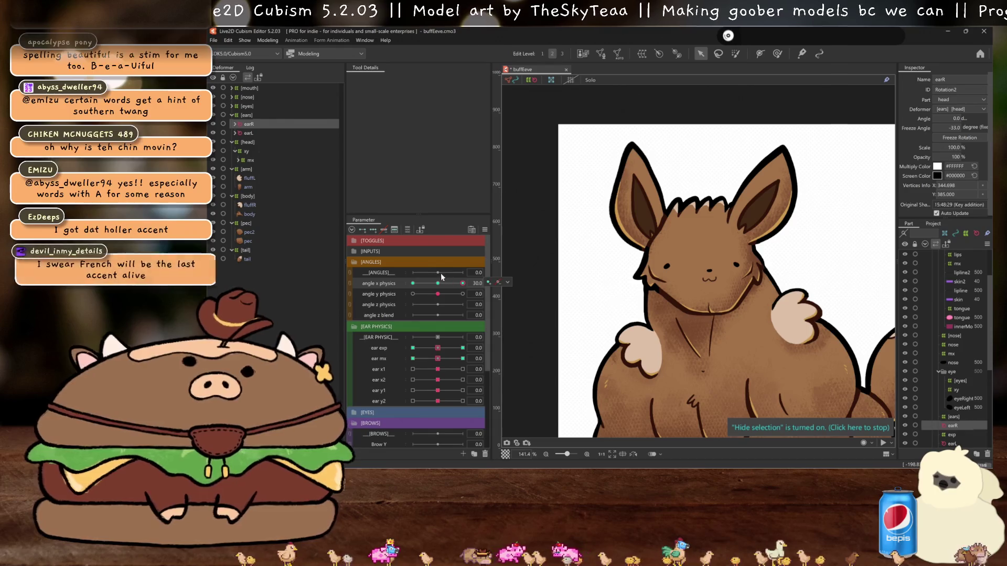
ctrl+click(257, 132)
drag(462, 284, 412, 283)
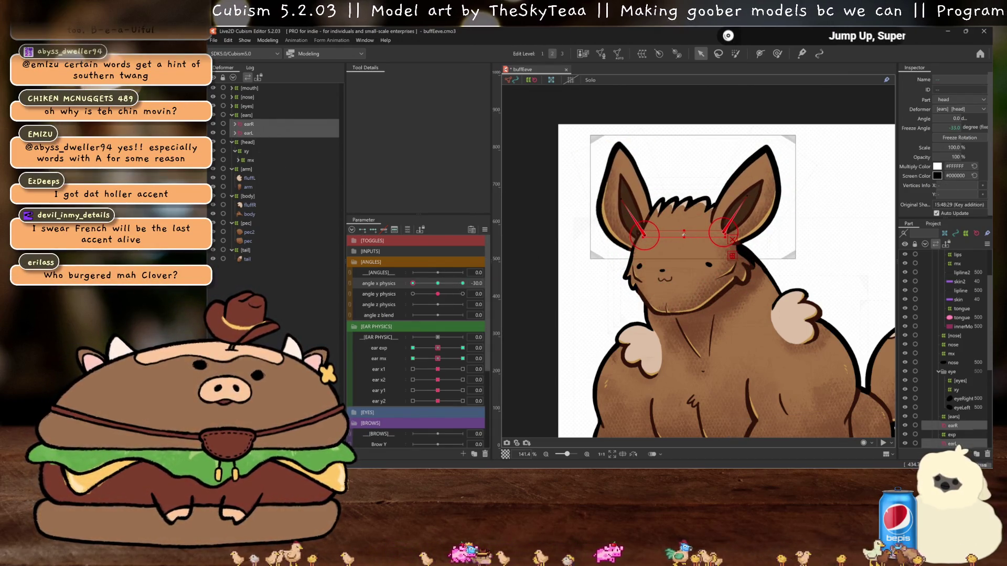
click(249, 134)
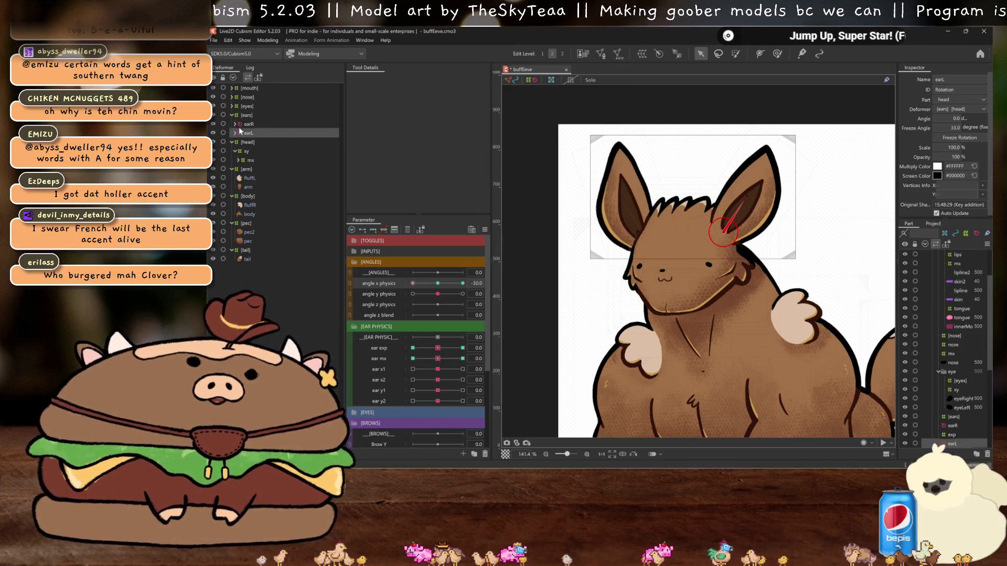
click(249, 125)
drag(645, 236, 652, 237)
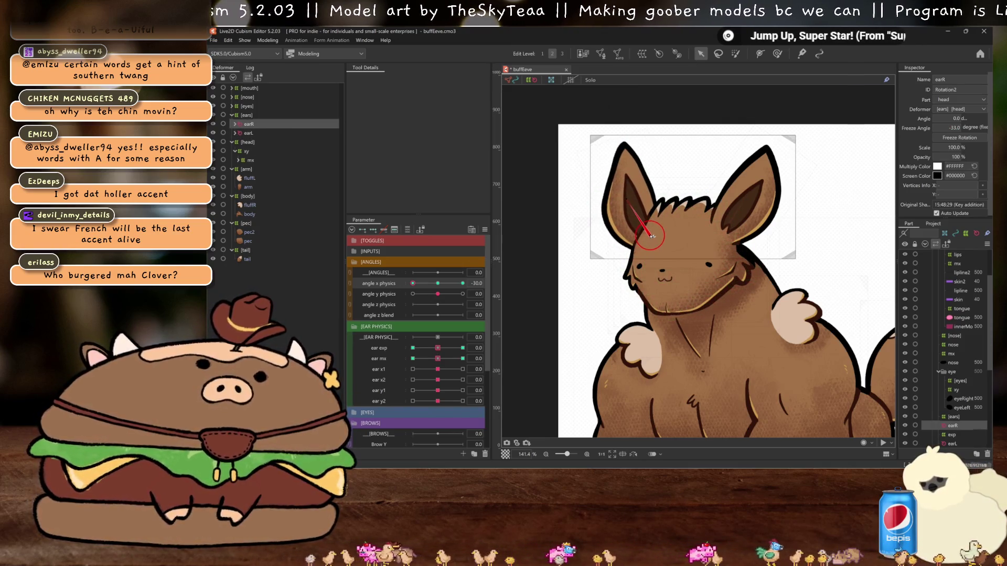
key(ctrl+h)
drag(440, 286, 438, 283)
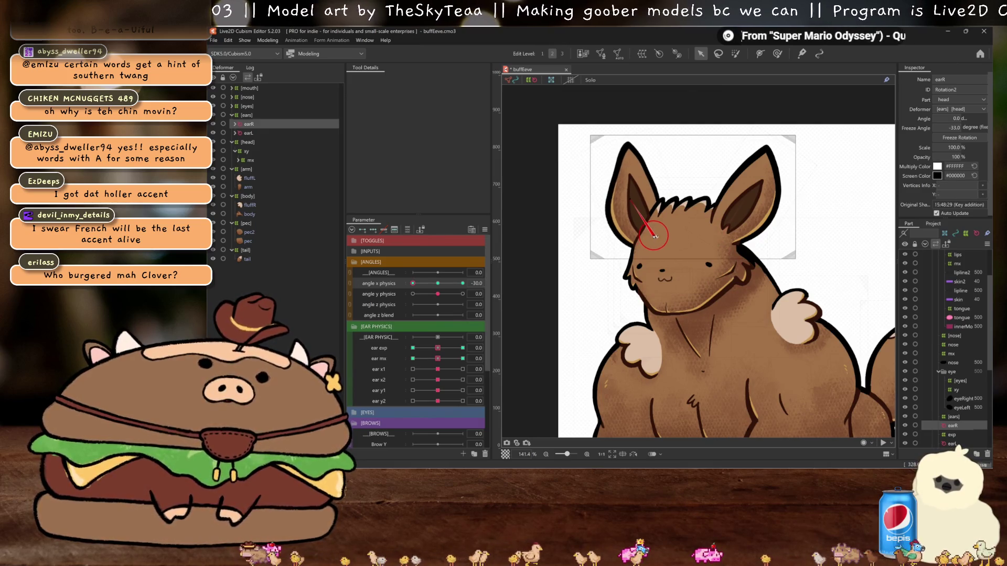
- Sweep angle X from -30 to 30 to test the ears, then reset it to 0
click(239, 133)
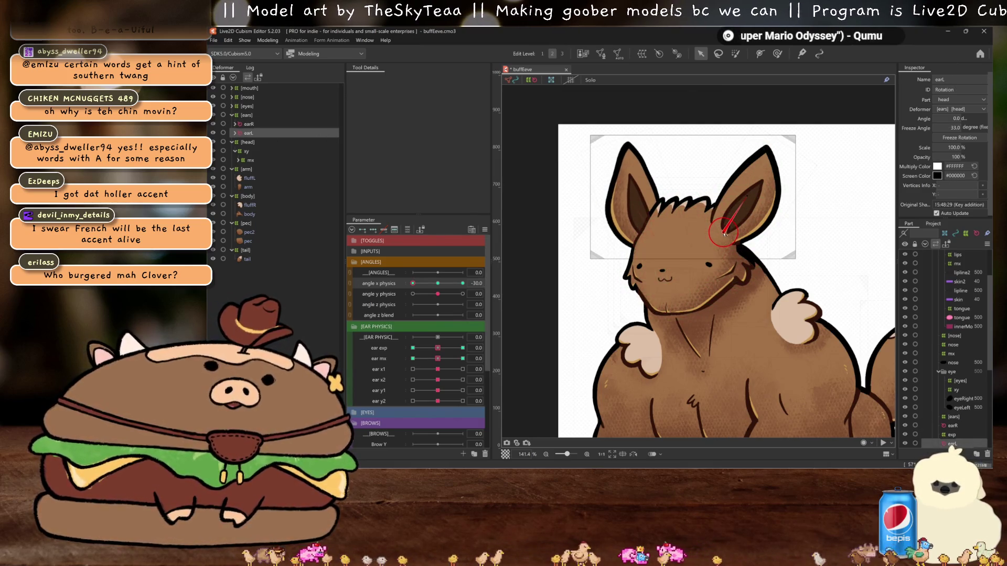
key(ctrl+h)
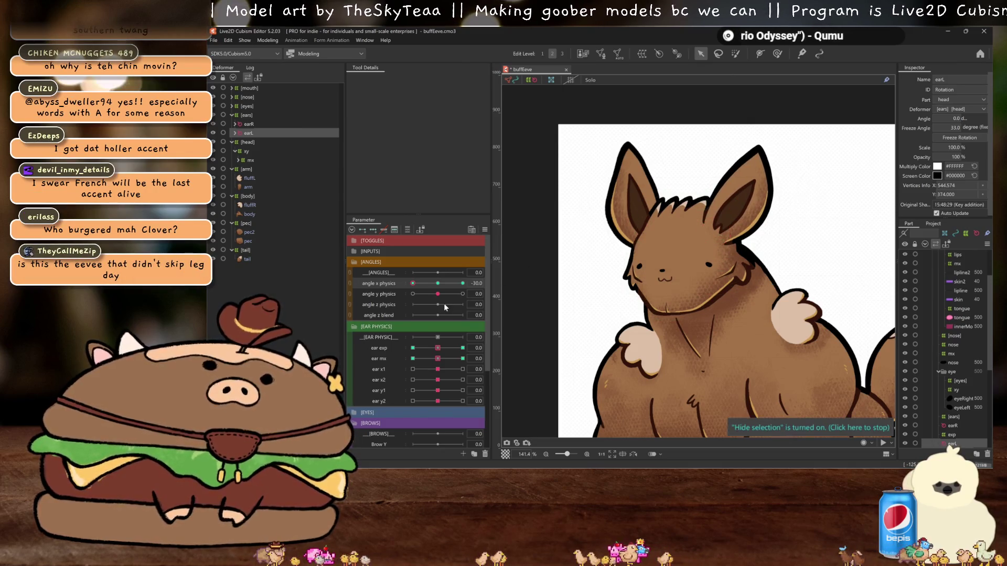
drag(430, 286, 491, 271)
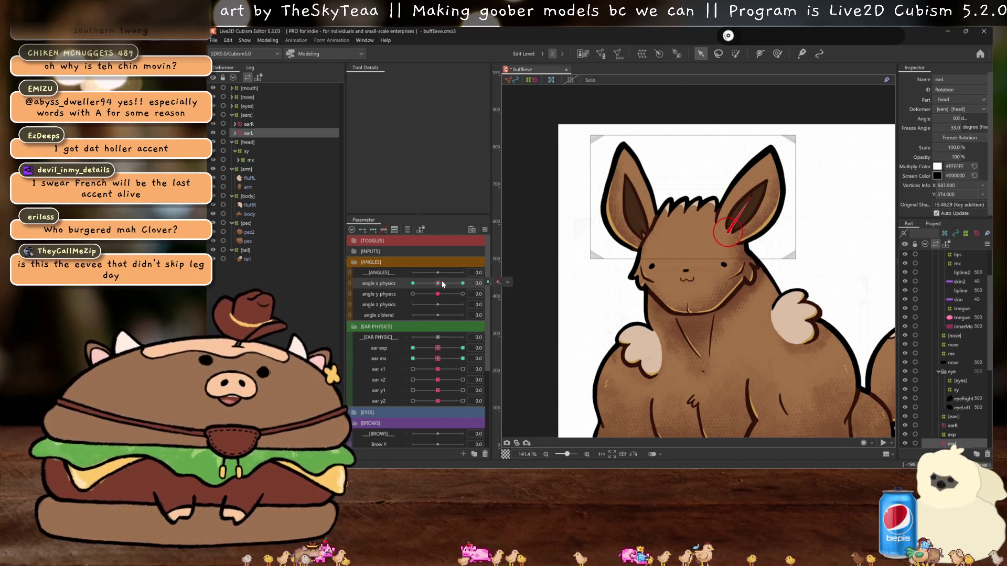
drag(463, 284, 475, 284)
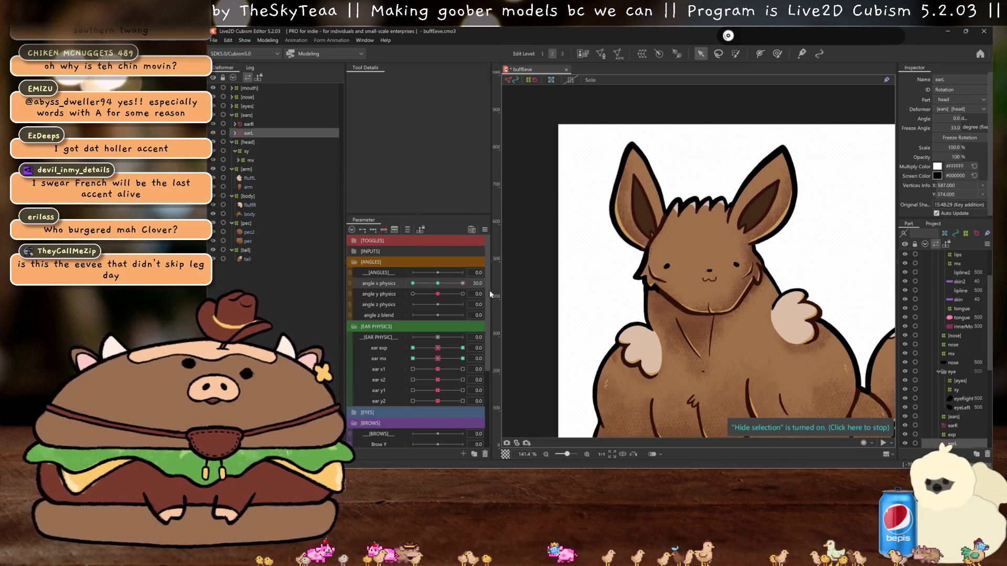
click(436, 284)
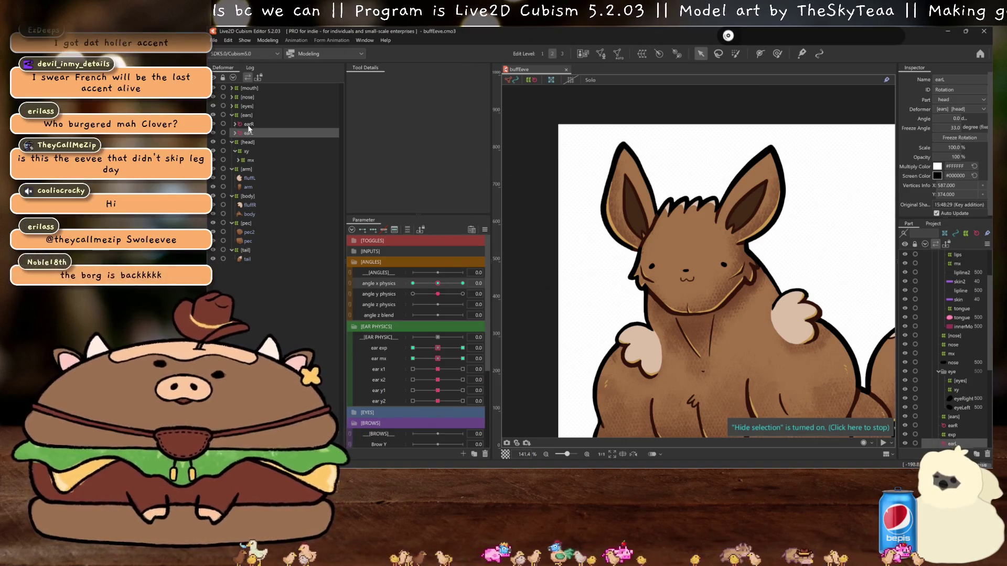
- Tilt the head to angle Y 30 and preview the ear deformers without outlines
ctrl+click(248, 124)
click(390, 294)
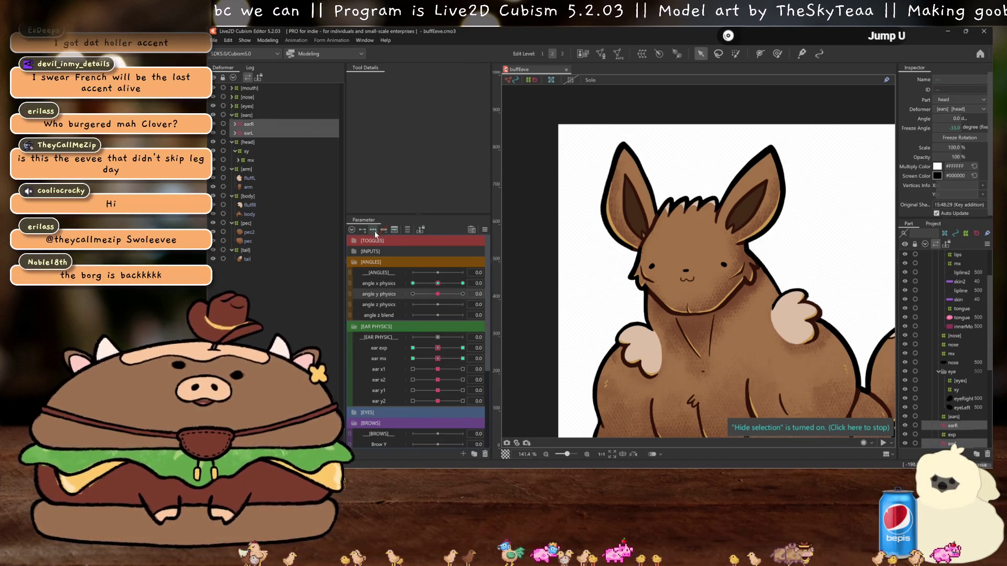
drag(448, 297, 462, 294)
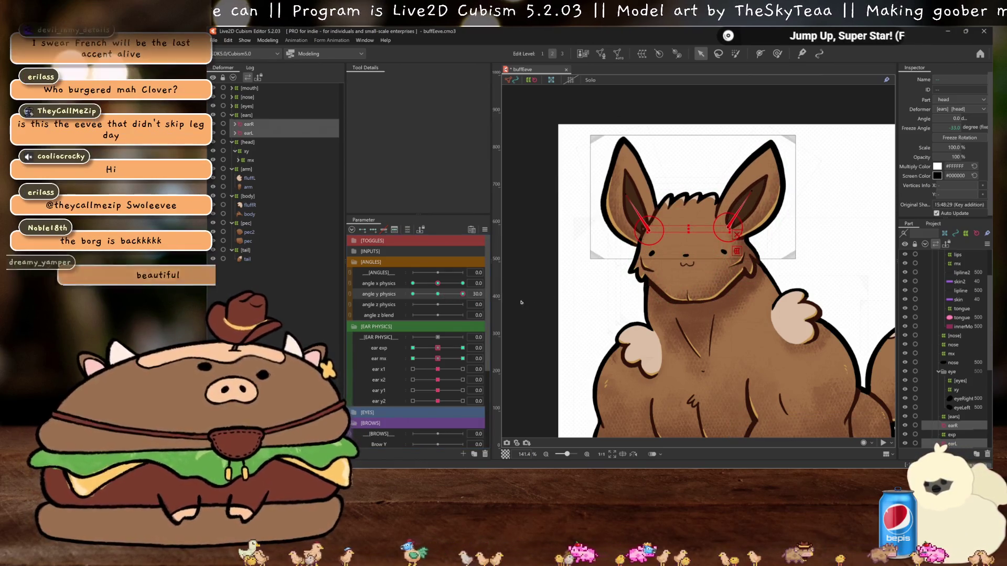
key(ctrl+h)
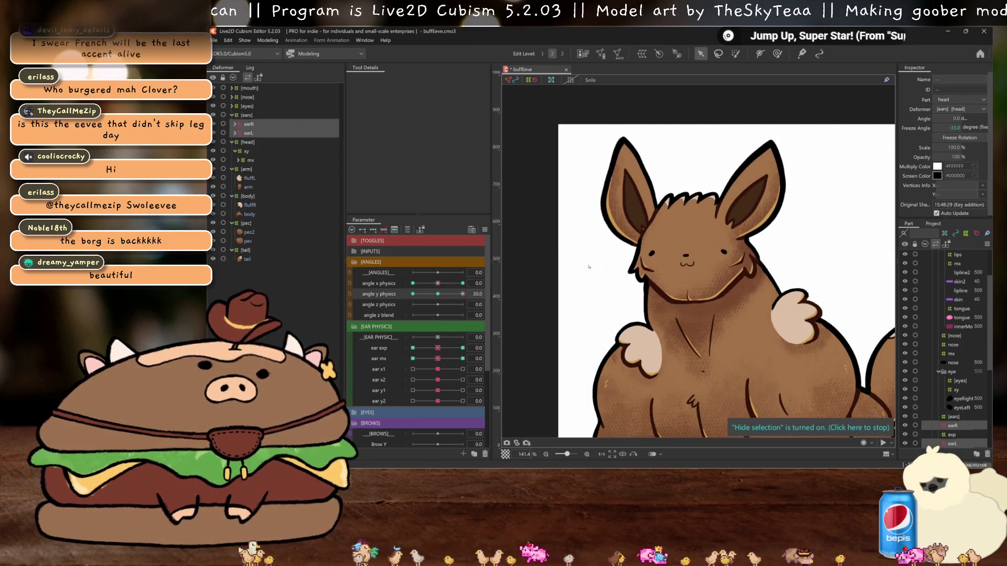
key(ctrl+h)
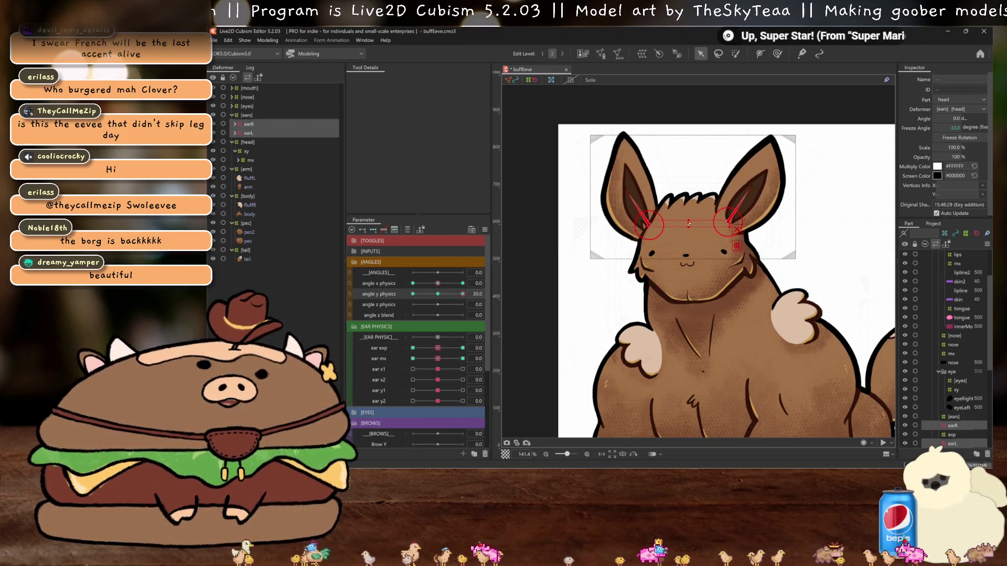
key(ctrl+h)
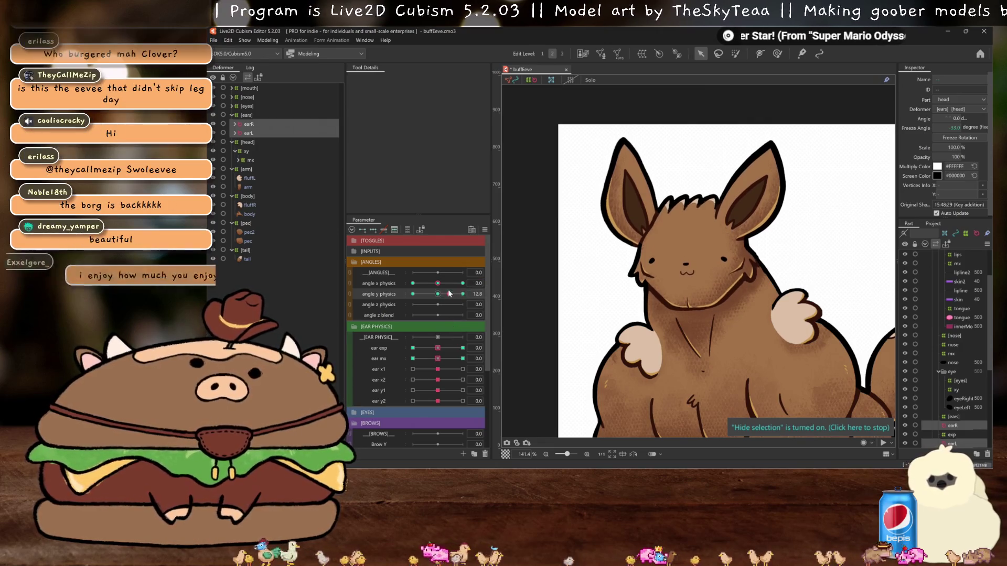
click(250, 125)
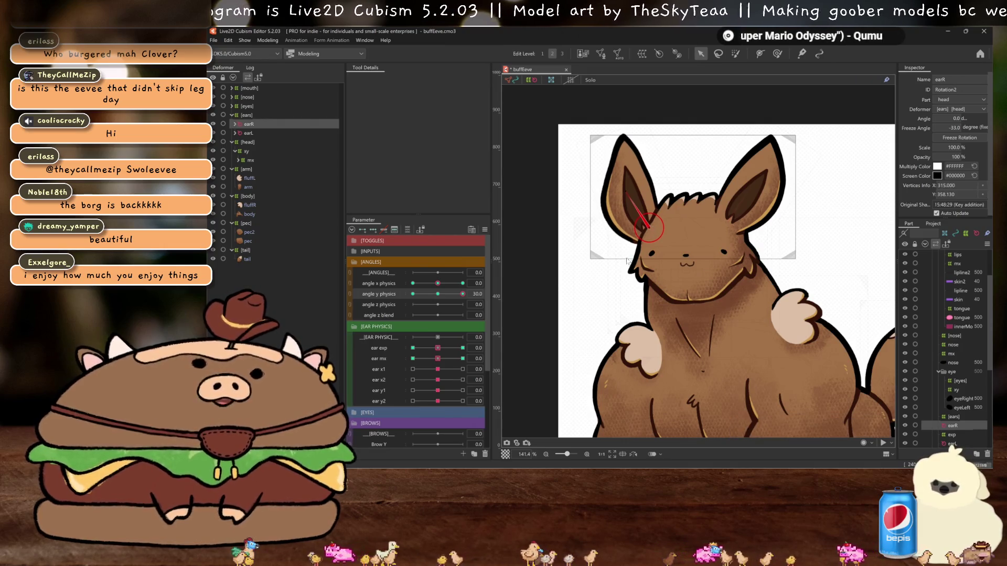
key(ctrl+h)
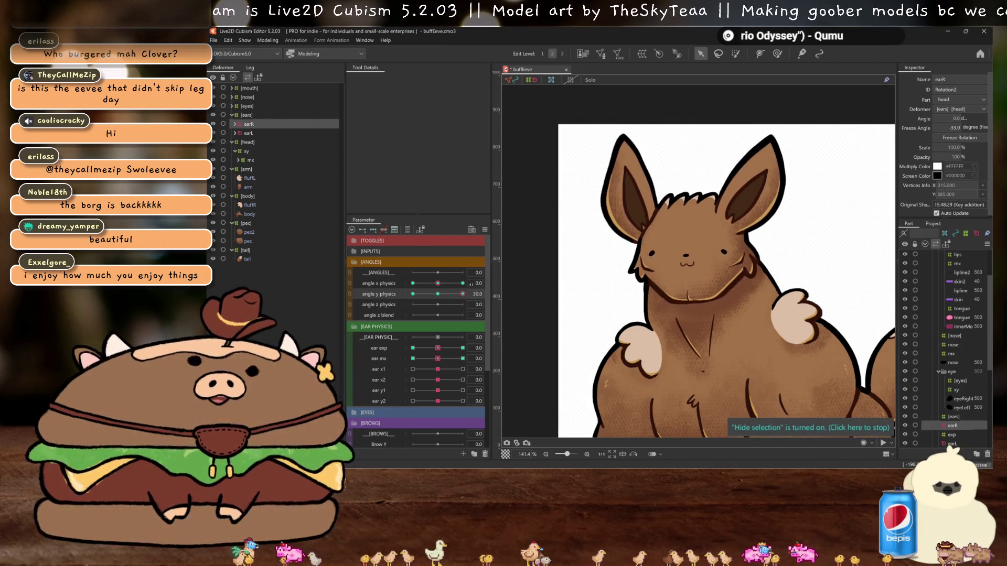
- Check the ears at angle Y -30, reset angle Y to 0, and open the Parameter panel options
ctrl+click(248, 133)
click(413, 294)
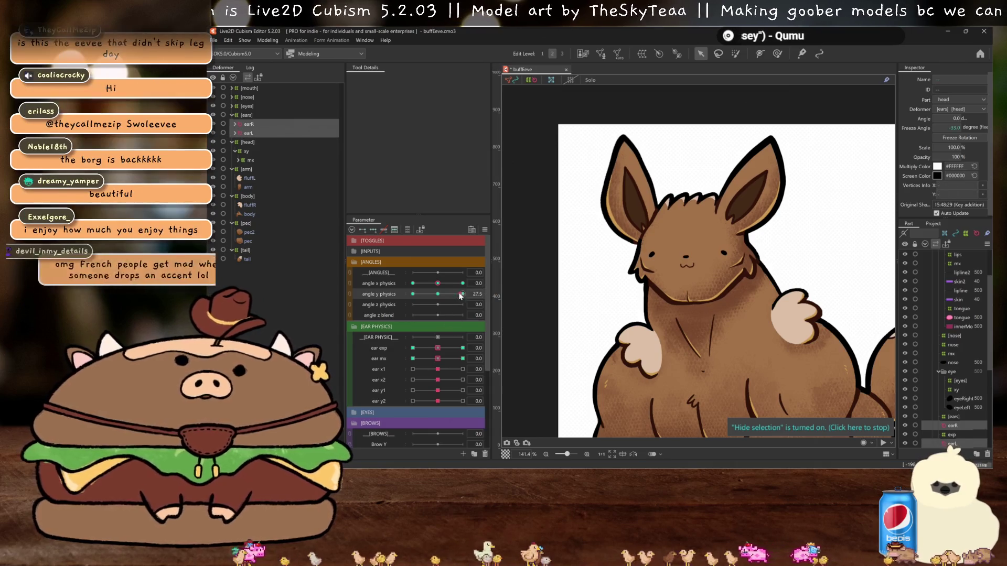
key(ctrl+h)
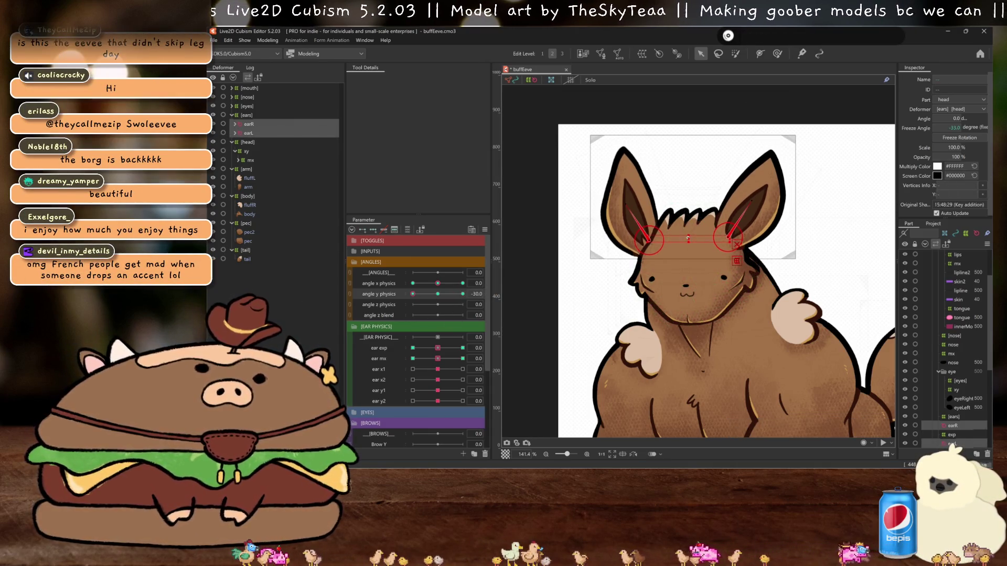
key(ctrl+h)
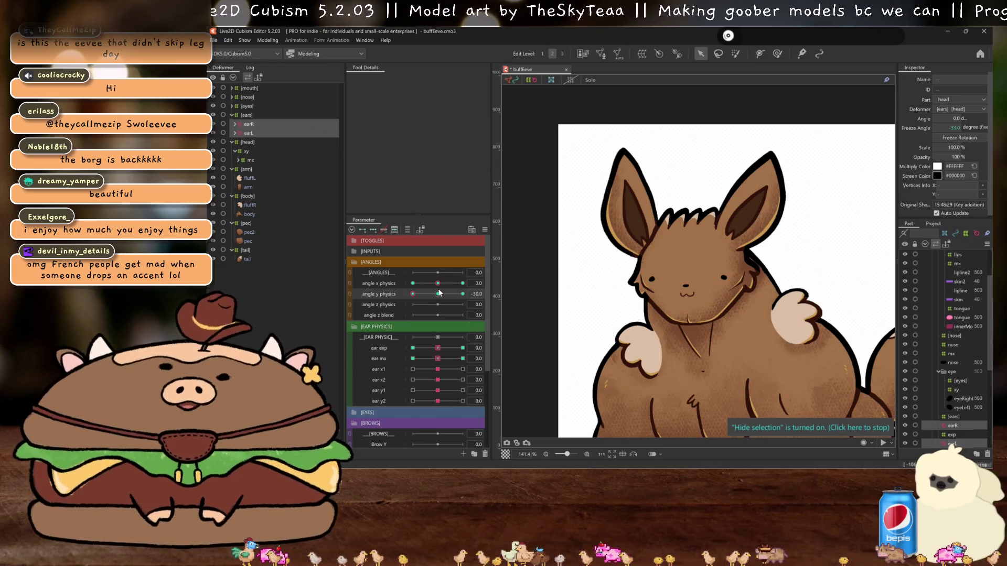
click(249, 134)
key(ctrl+h)
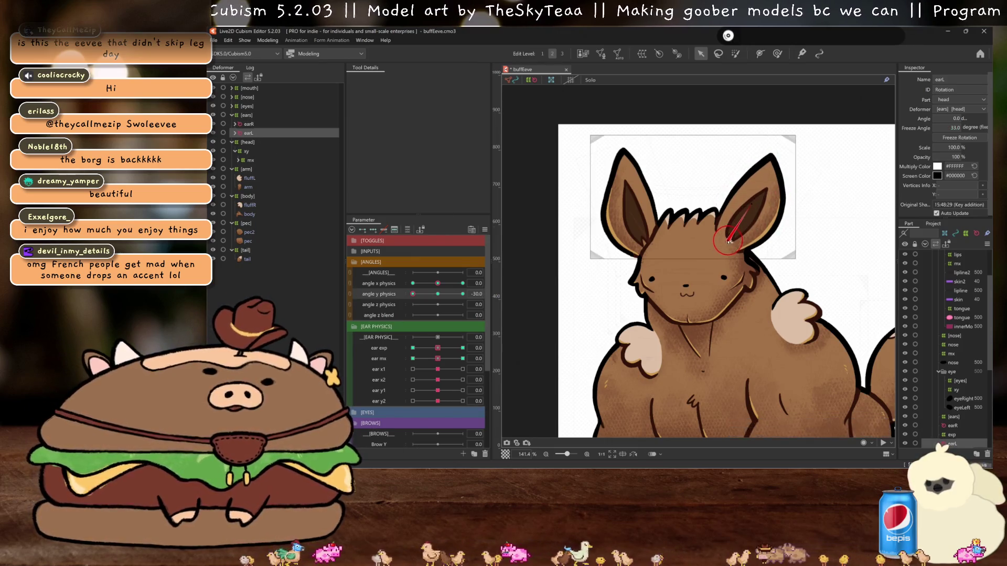
key(ctrl+h)
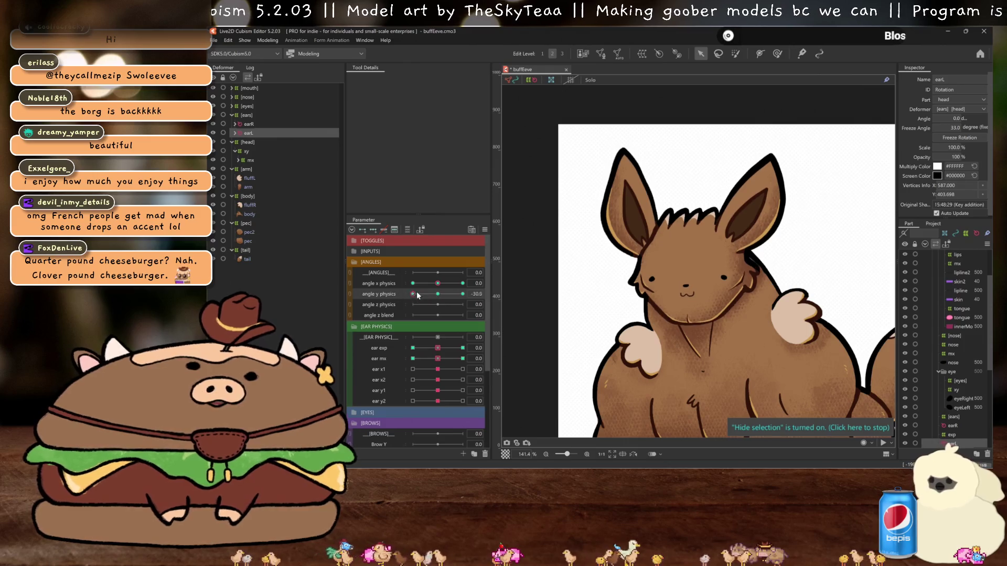
drag(413, 295, 438, 295)
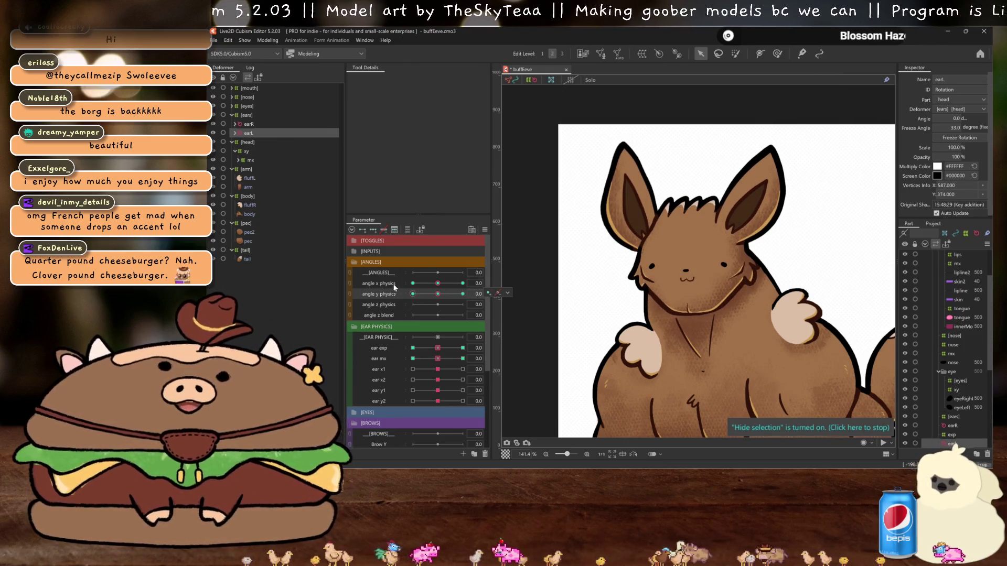
ctrl+click(249, 125)
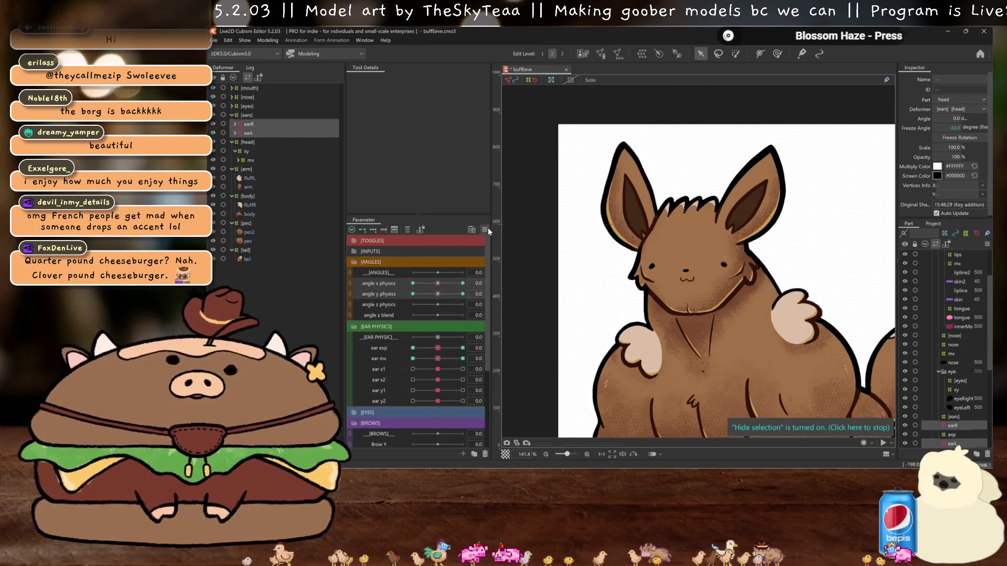
click(485, 231)
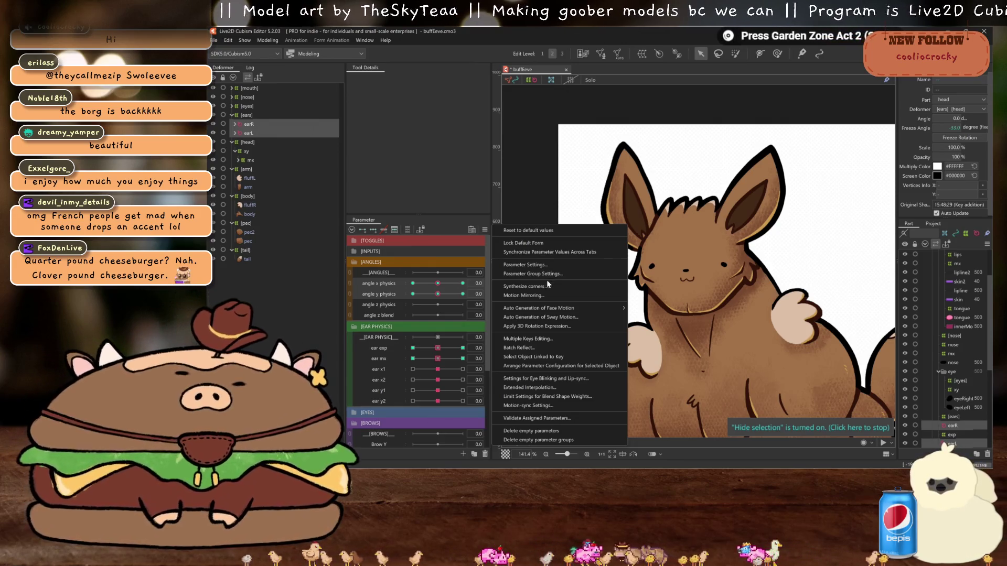
- Set angle X and angle Y physics to 30 and select the earL and earR deformers
click(537, 287)
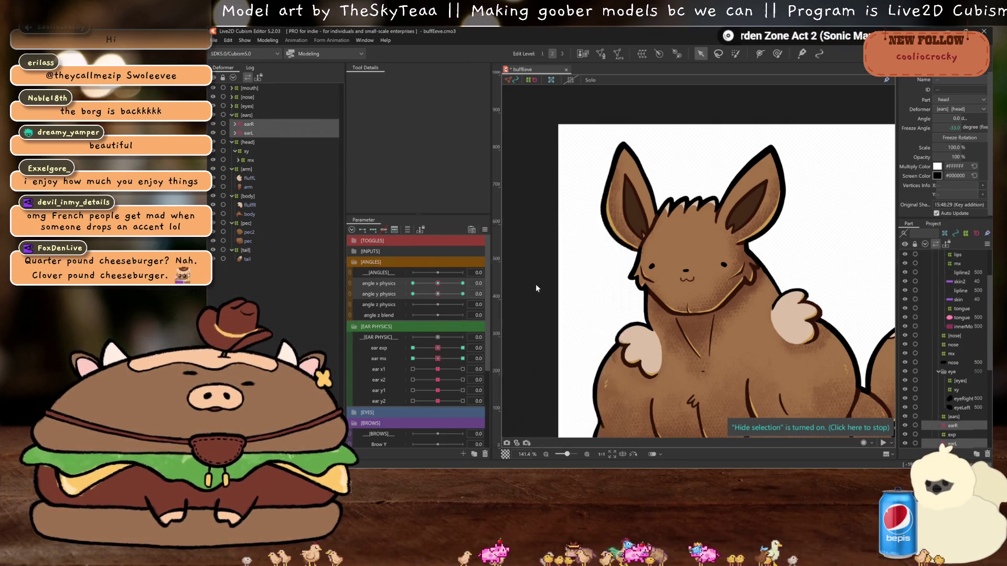
click(676, 325)
click(463, 284)
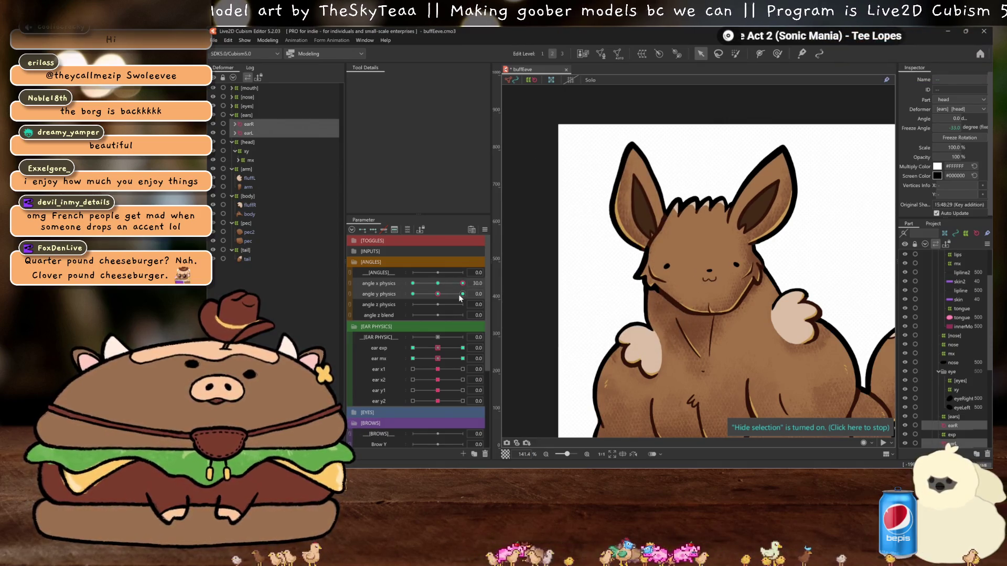
click(462, 294)
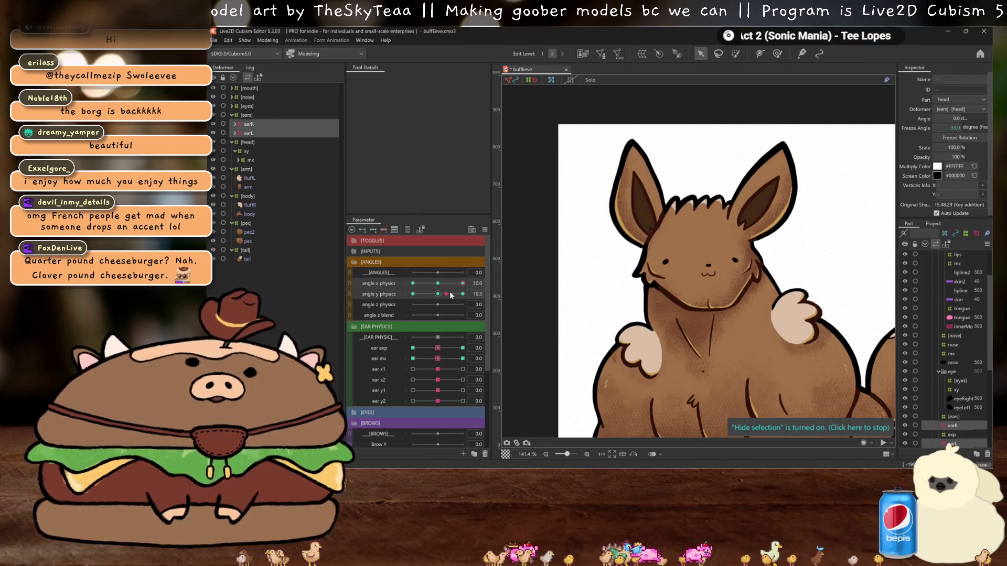
click(256, 134)
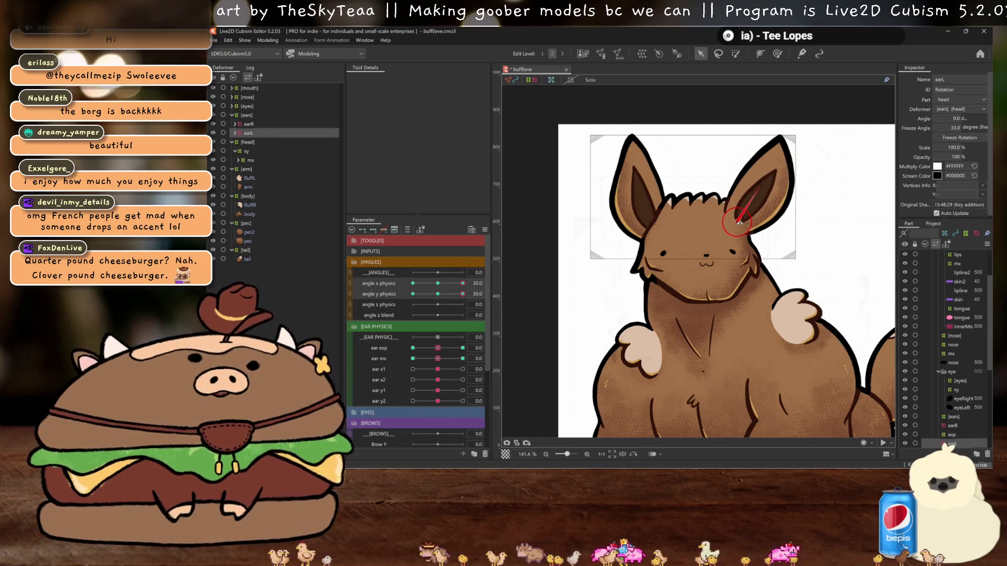
key(ctrl+h)
mouse_move(462, 294)
mouse_down()
mouse_move(455, 294)
mouse_move(499, 288)
mouse_up()
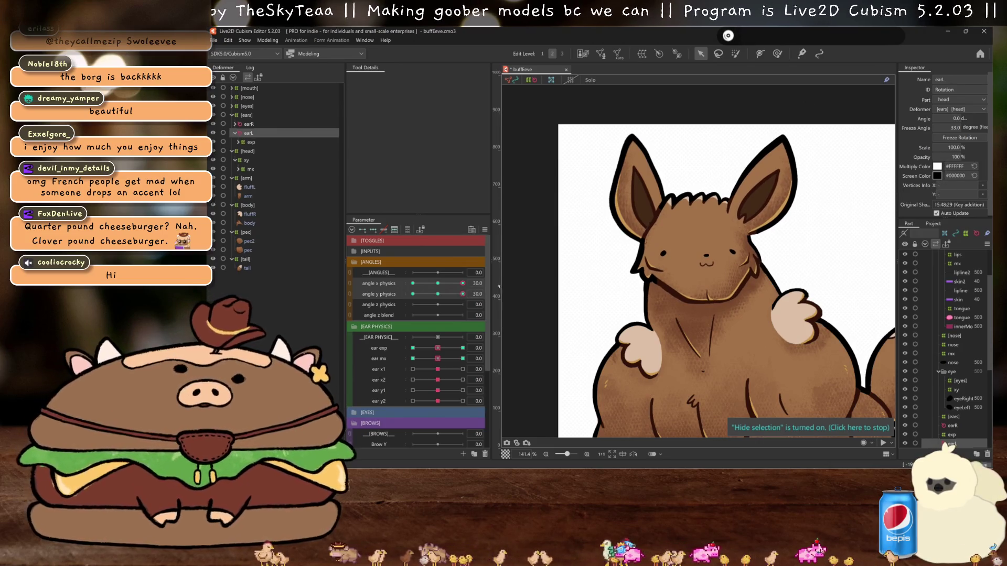
ctrl+click(248, 125)
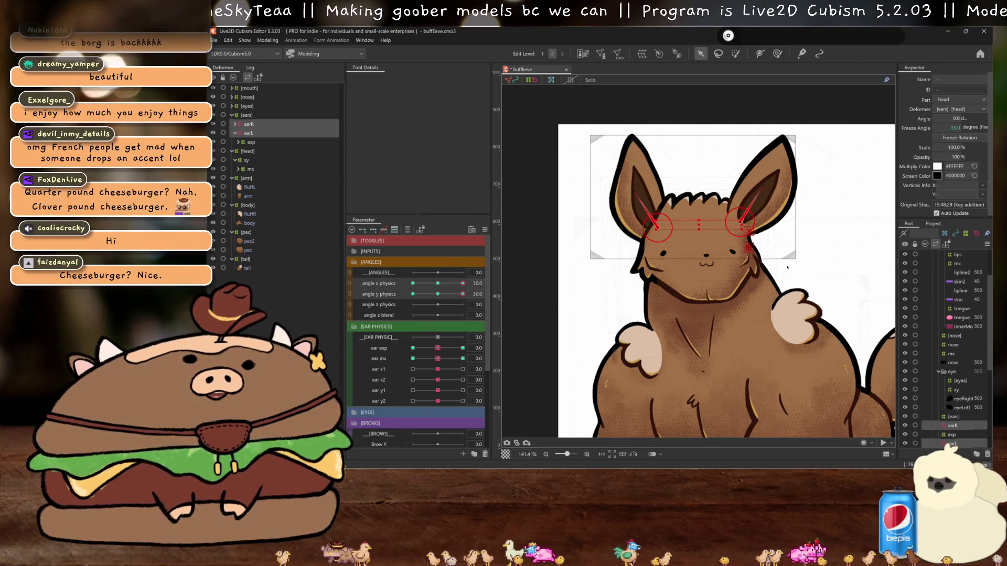
- Tilt both ears inward about -5 degrees using a Perspective temporary deform
key(ctrl+t)
click(420, 80)
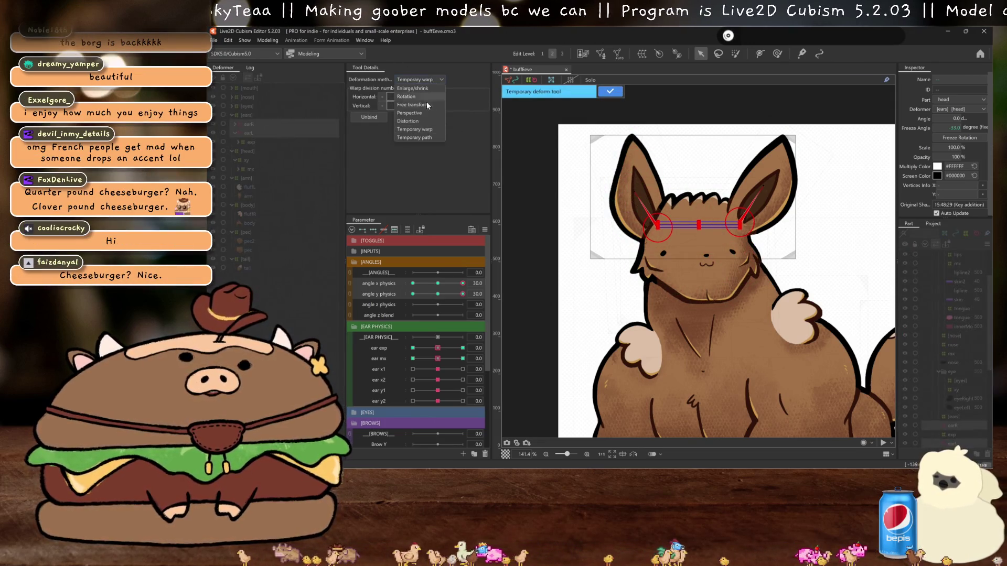
click(418, 113)
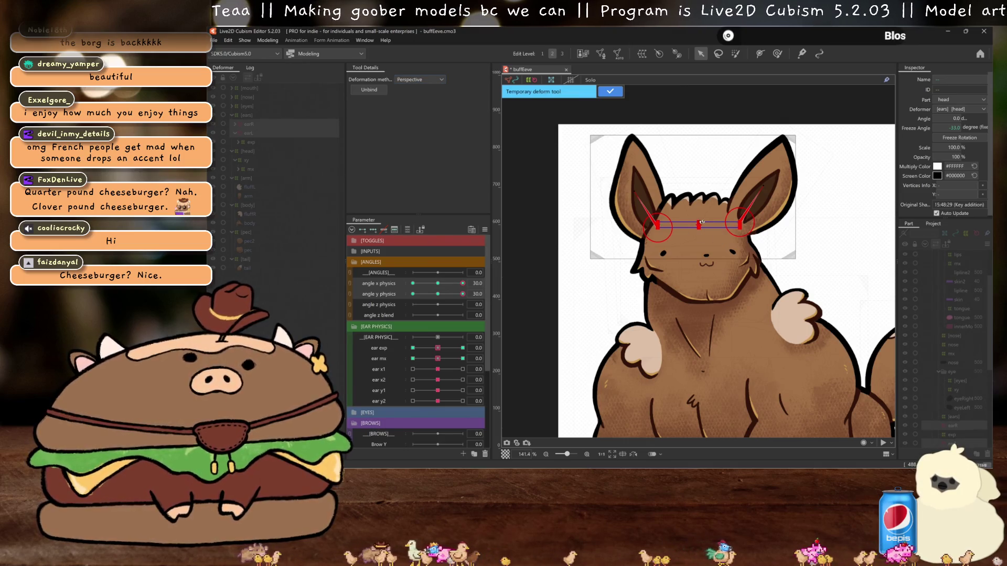
mouse_move(701, 222)
mouse_down()
mouse_move(606, 220)
mouse_move(485, 237)
mouse_move(634, 193)
mouse_up()
key(Escape)
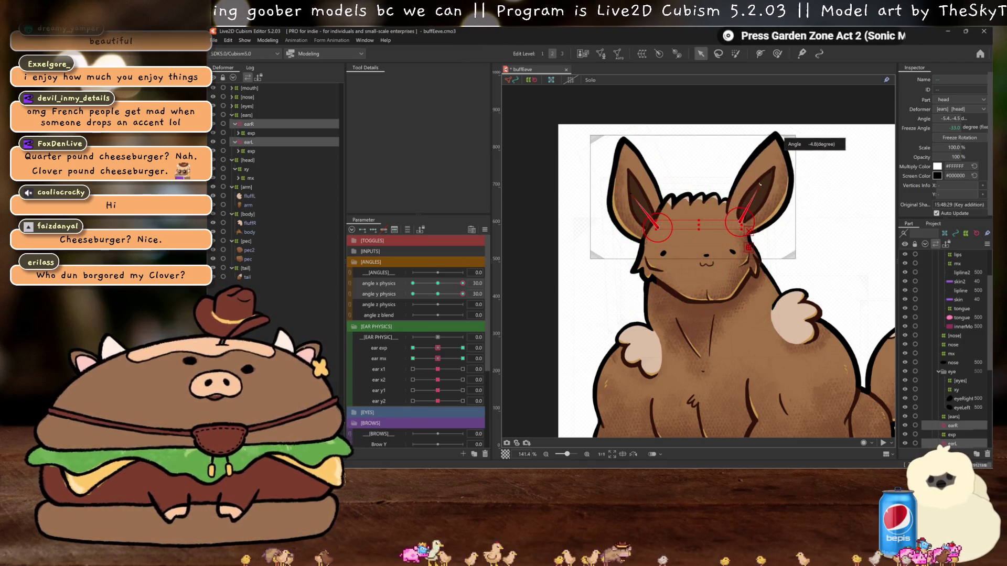
- Preview the head and ears sweeping angle Y from 0 up to 30 and down to -30
key(ctrl+h)
click(442, 295)
drag(442, 295, 474, 285)
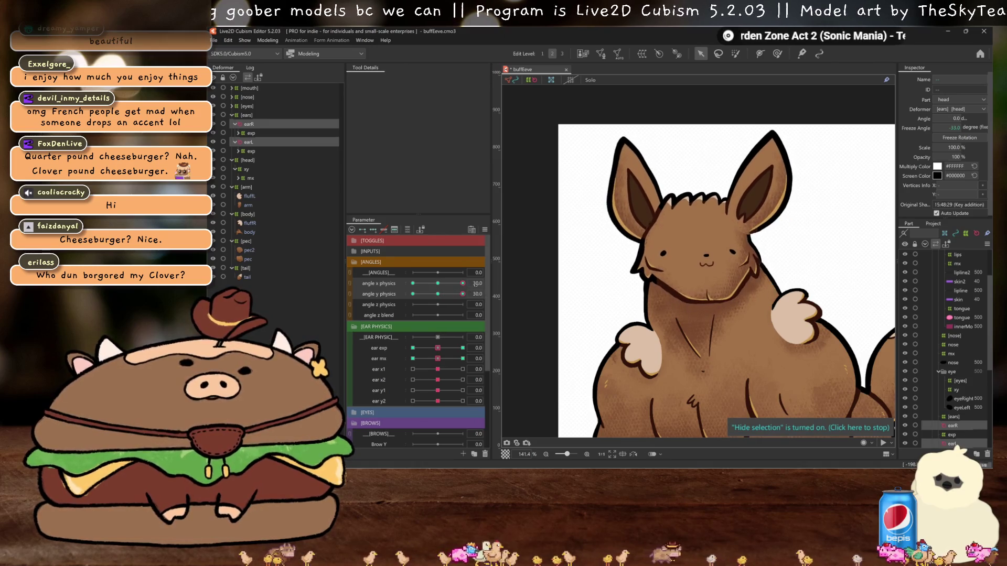
key(ctrl+h)
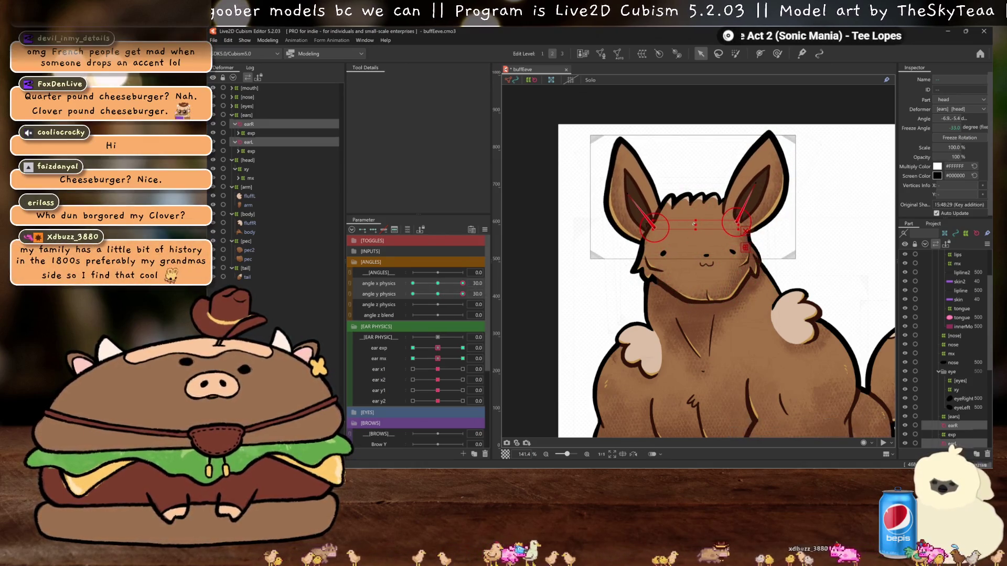
key(ctrl+h)
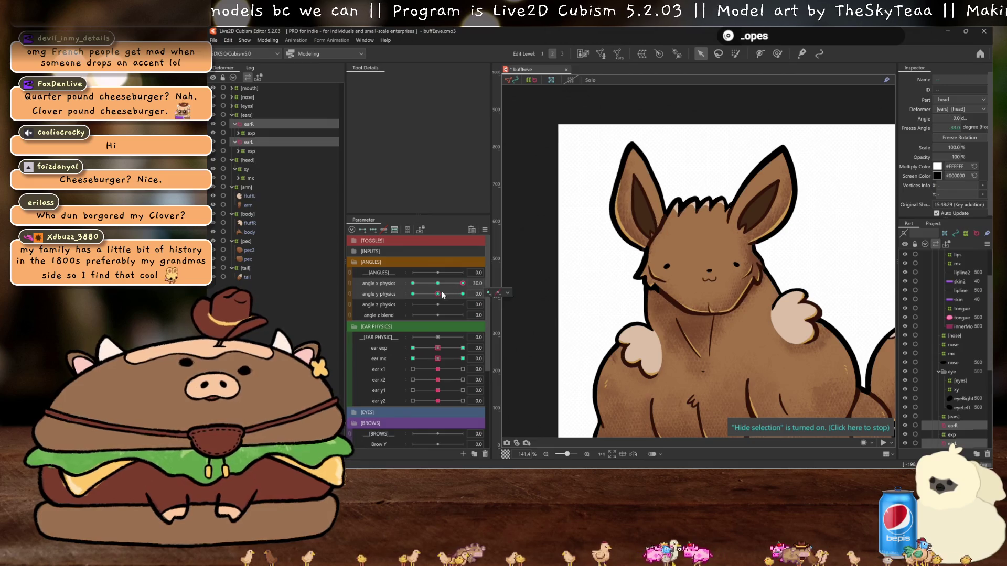
key(ctrl+h)
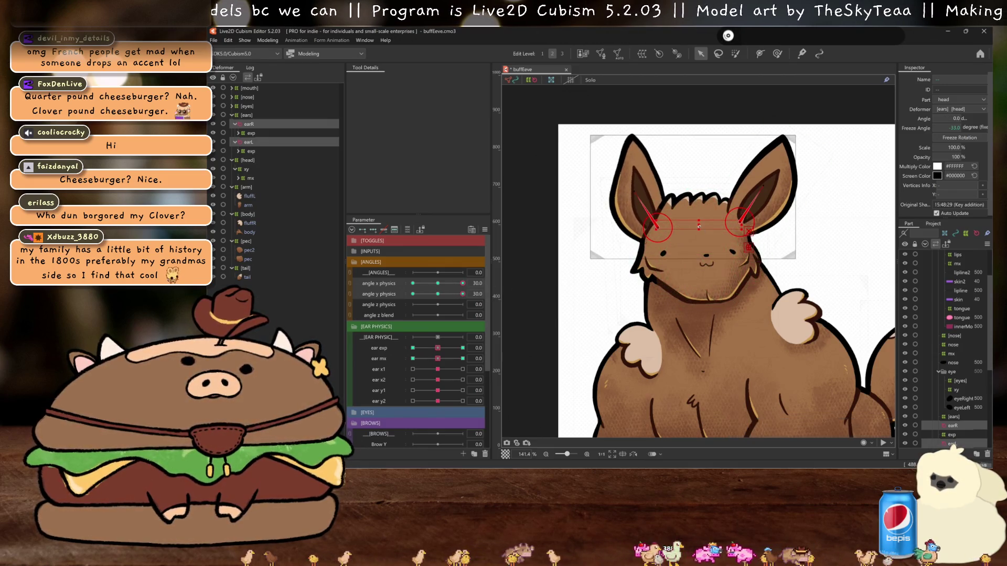
key(ctrl+h)
click(447, 295)
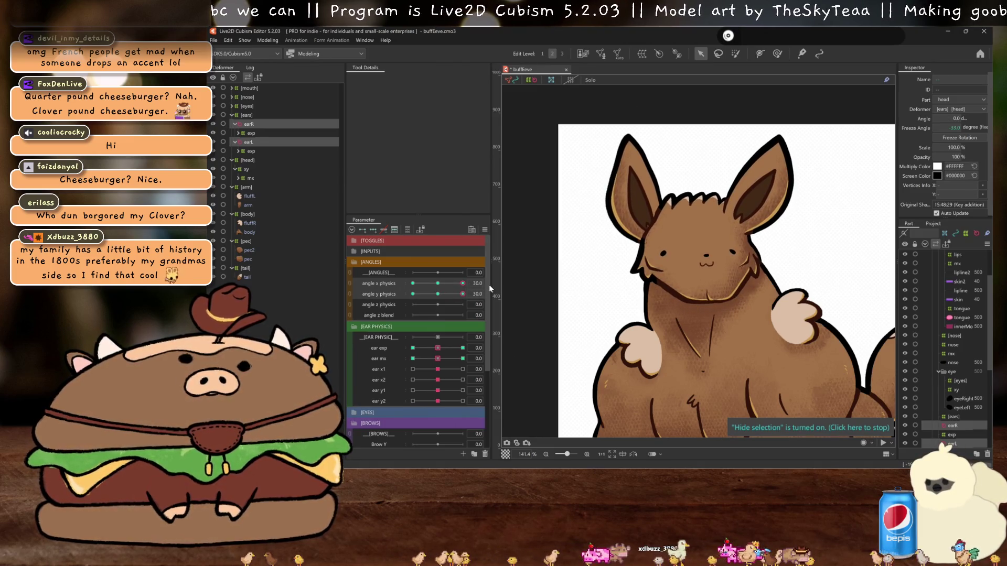
drag(446, 294, 381, 295)
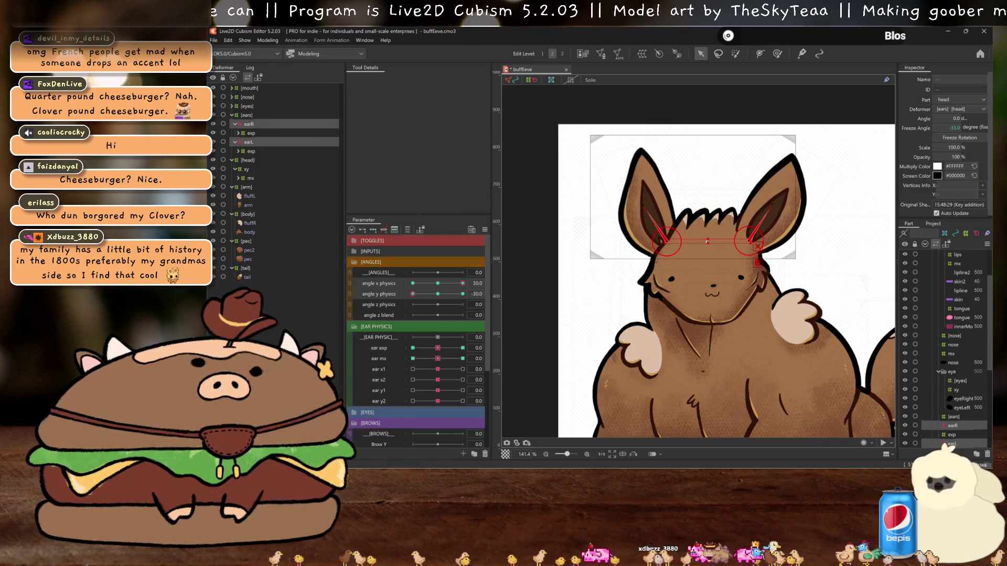
- Bring angle Y back to 30, turn angle X to -30, and select the head
key(ctrl+h)
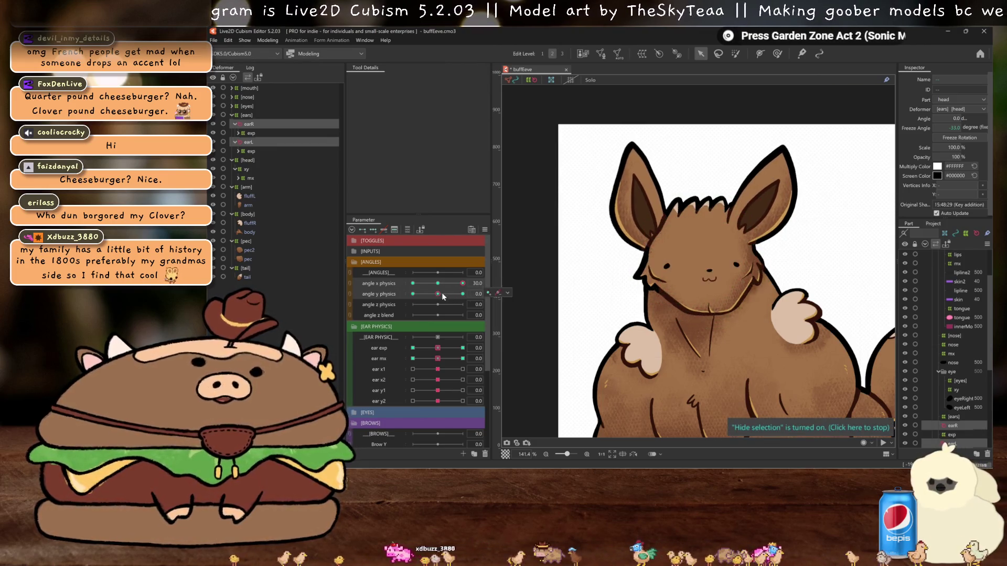
drag(413, 294, 463, 294)
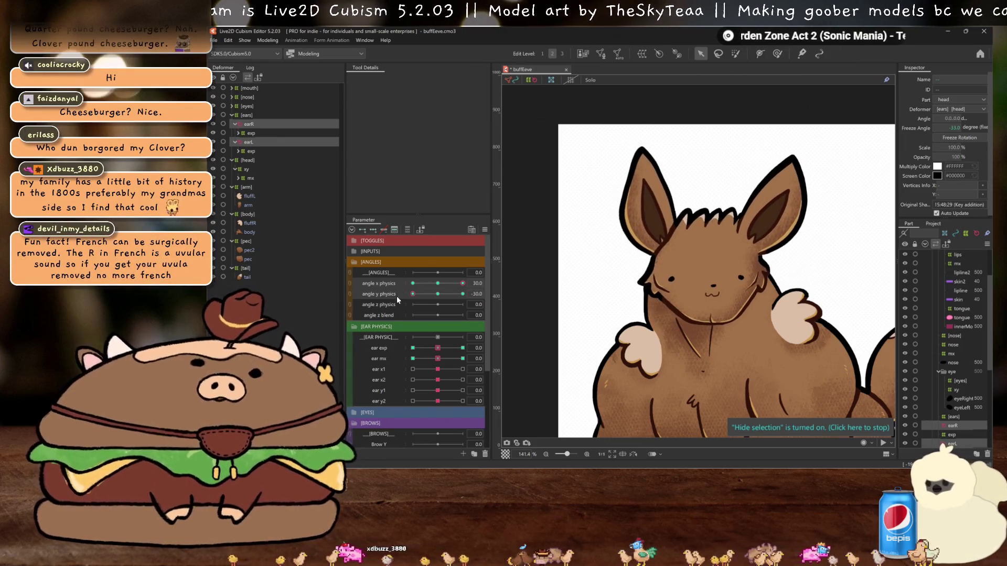
key(ctrl+h)
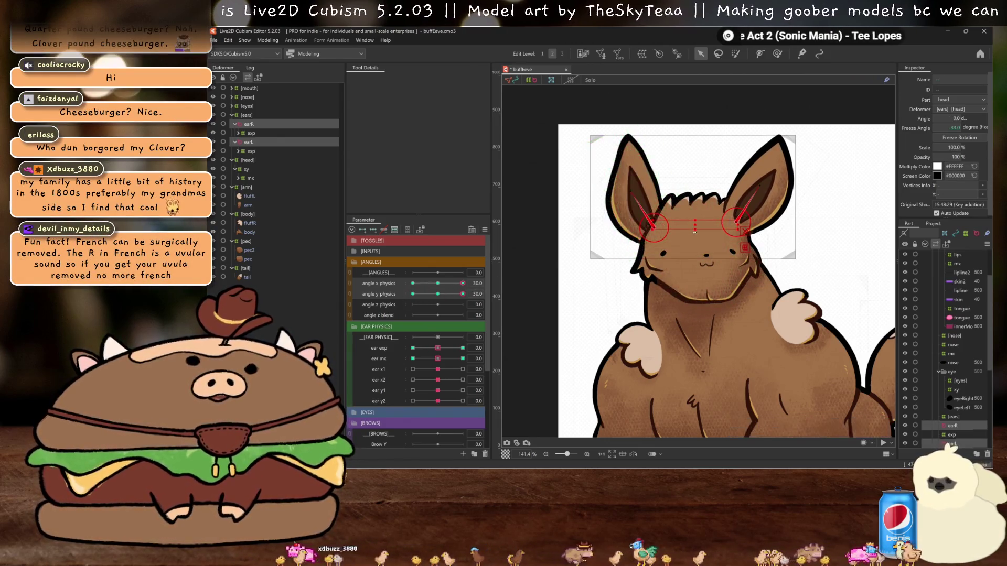
key(ctrl+h)
mouse_move(462, 294)
mouse_down()
mouse_move(446, 295)
mouse_move(481, 303)
mouse_up()
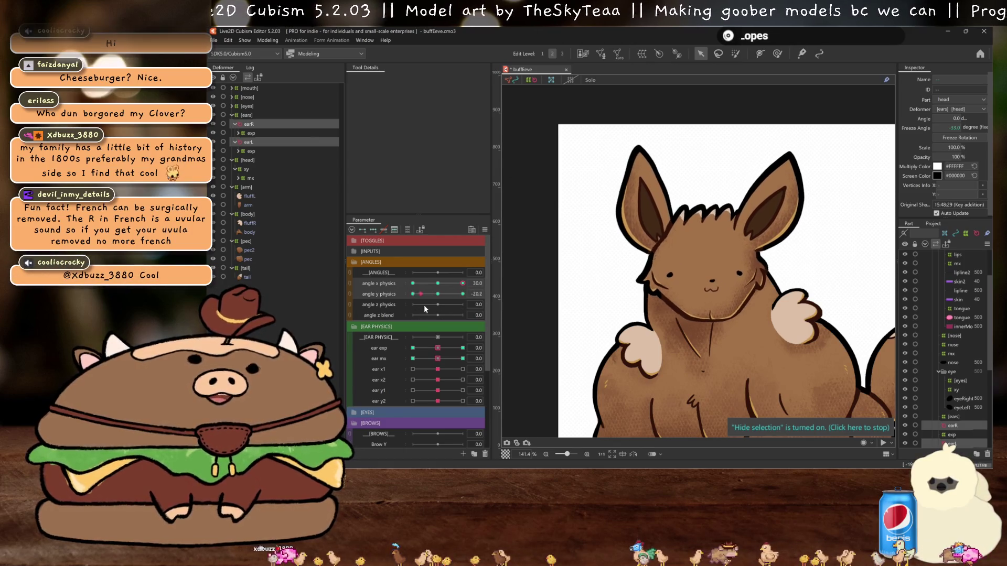
drag(458, 284, 380, 284)
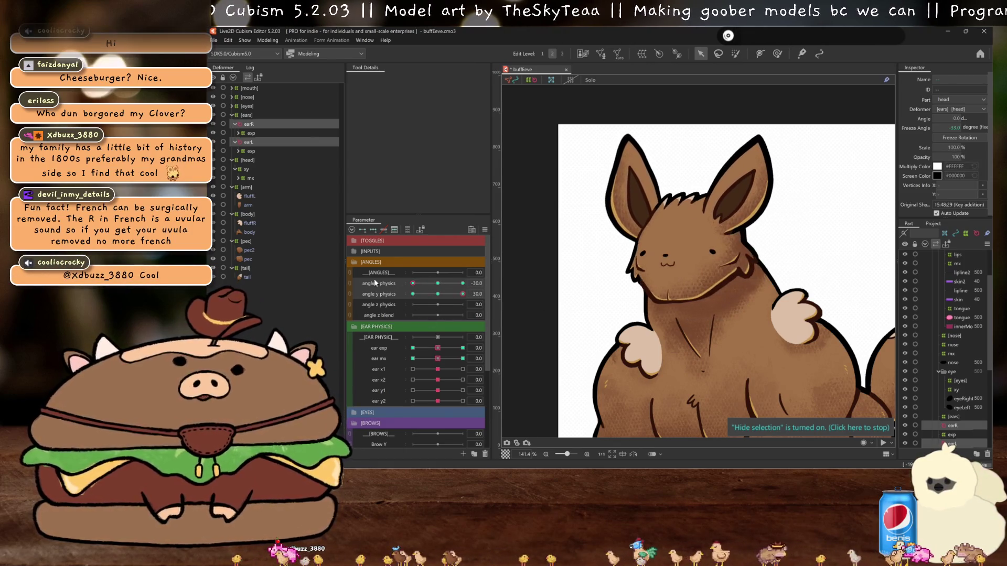
click(655, 255)
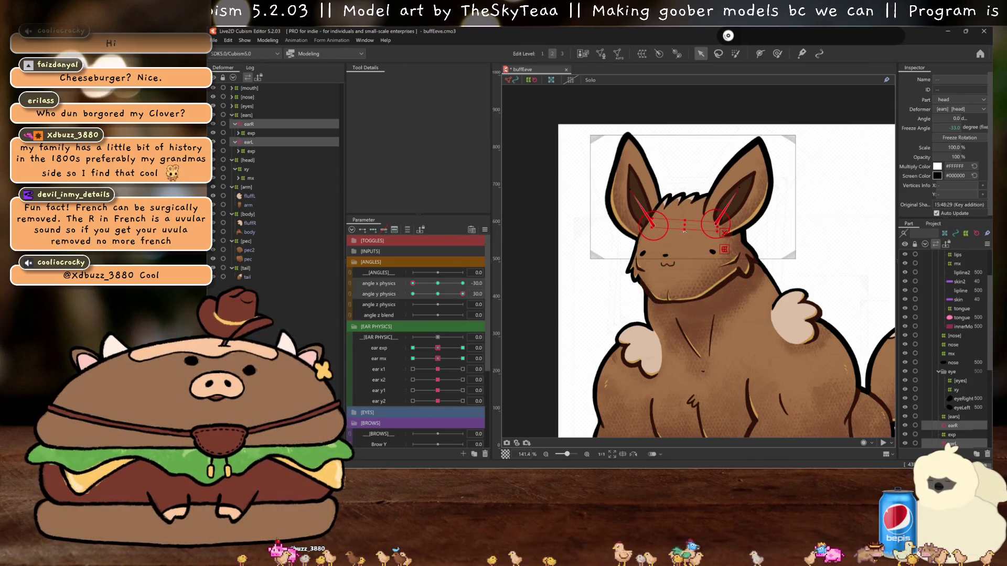